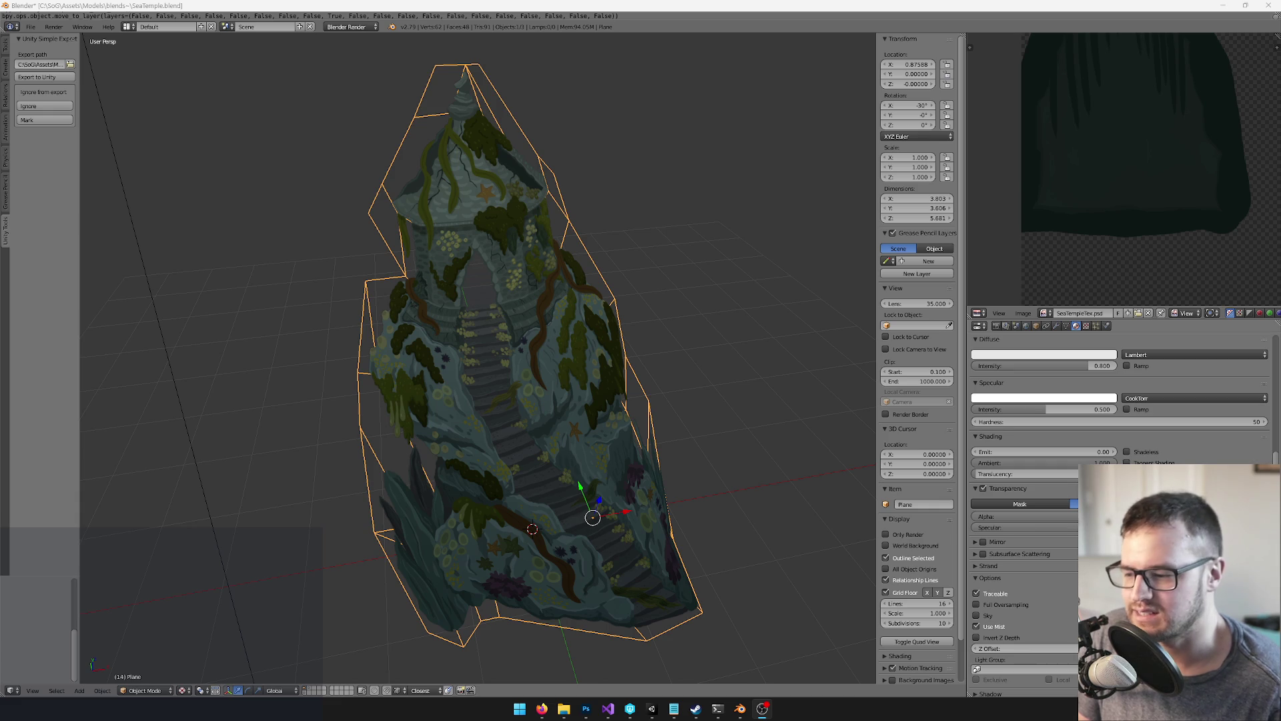
Send the updated sea temple model from Blender to Unity with Export to Unity
{"action": "left_click", "coordinate": [652, 708]}
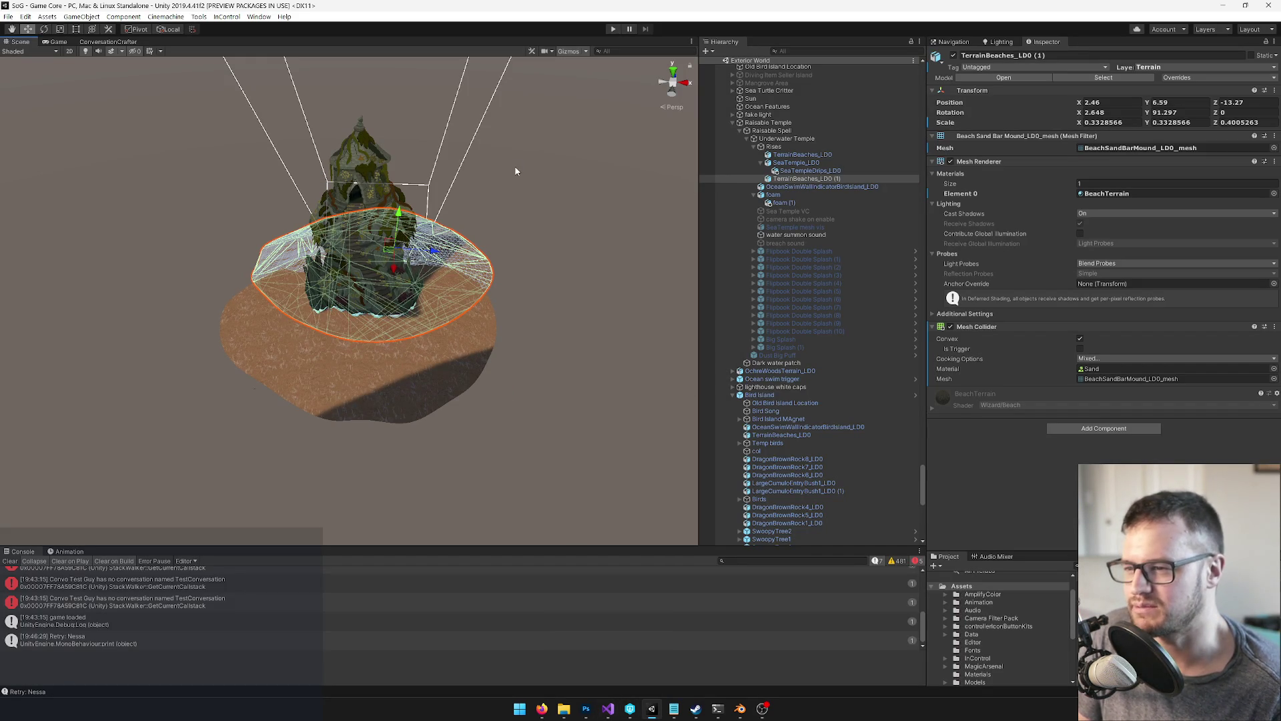
{"action": "scroll", "coordinate": [516, 168], "scroll_direction": "up", "scroll_amount": 2}
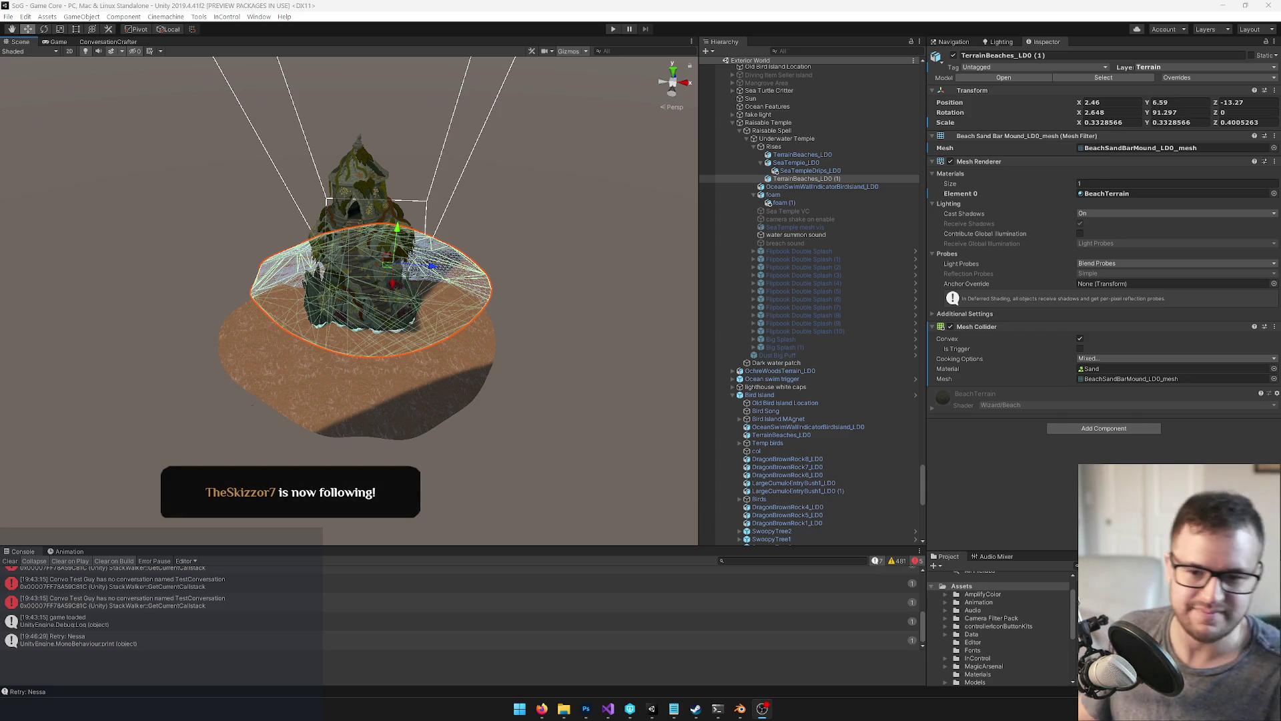
In Unity, orbit around the temple and preview it through the game camera
{"action": "left_click", "coordinate": [542, 708]}
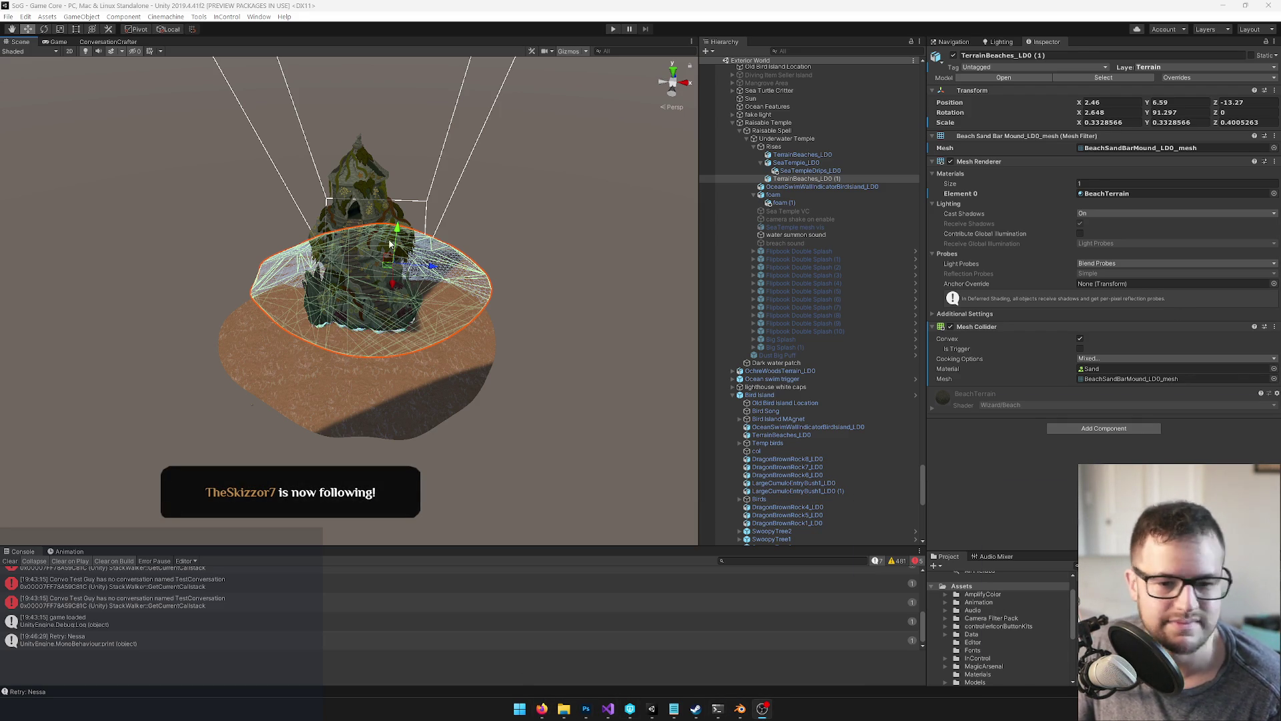
{"action": "mouse_move", "coordinate": [512, 283]}
{"action": "left_mouse_down"}
{"action": "mouse_move", "coordinate": [504, 233]}
{"action": "mouse_move", "coordinate": [2, 20]}
{"action": "left_mouse_up"}
{"action": "left_click", "coordinate": [58, 42]}
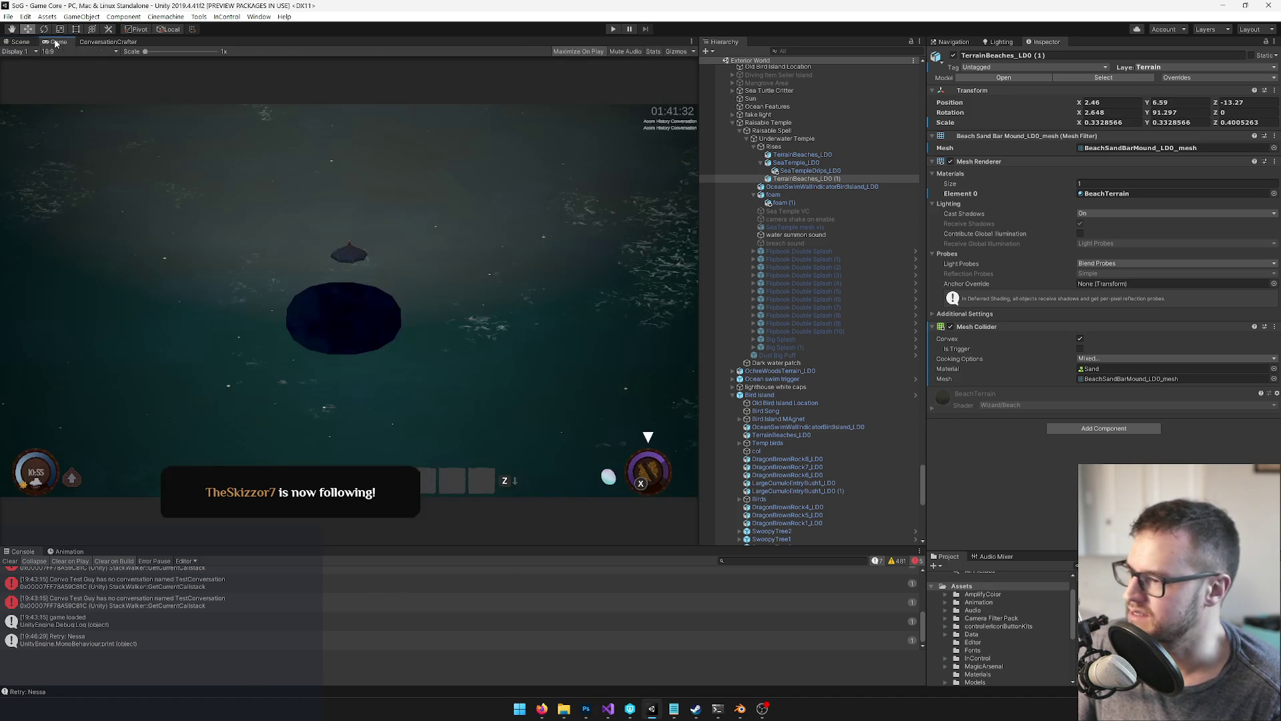
{"action": "left_click", "coordinate": [20, 44]}
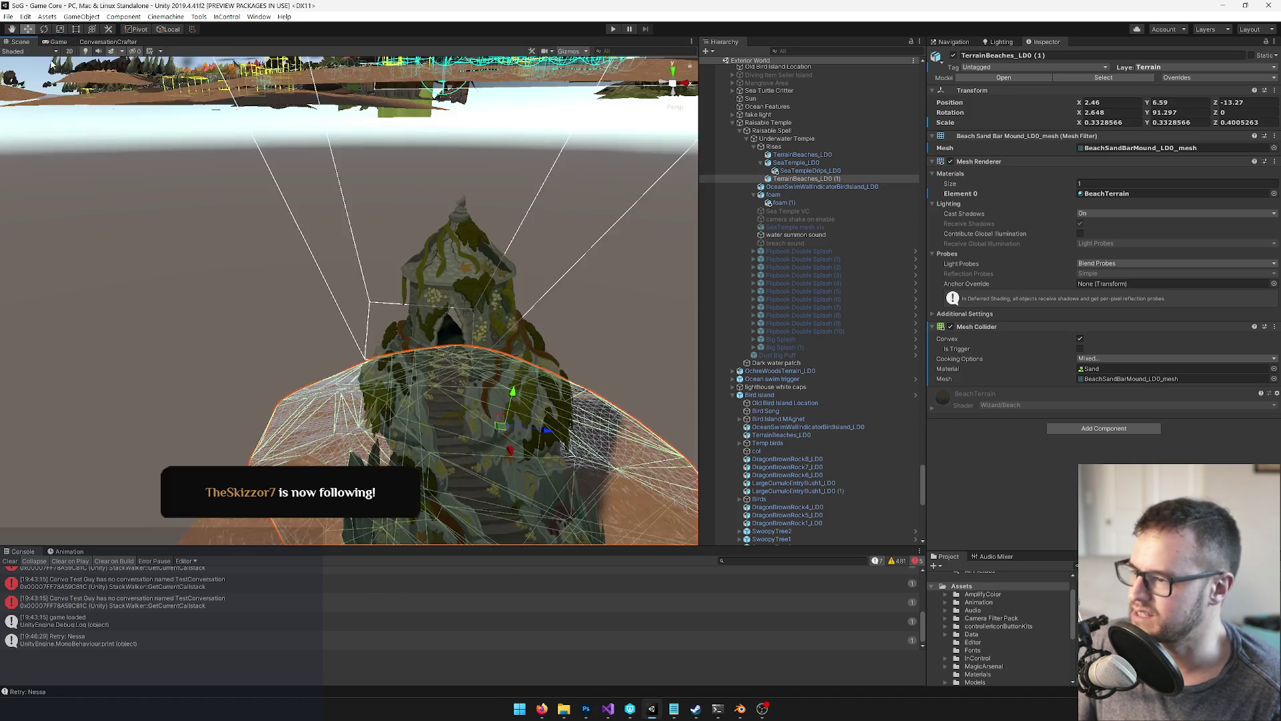
Select Raisable Spell, scrub its Raise Temple clip forward, and view the raised temple in Game
{"action": "mouse_move", "coordinate": [489, 235]}
{"action": "left_mouse_down"}
{"action": "mouse_move", "coordinate": [489, 287]}
{"action": "mouse_move", "coordinate": [523, 232]}
{"action": "left_mouse_up"}
{"action": "left_click", "coordinate": [523, 233]}
{"action": "left_click", "coordinate": [522, 232]}
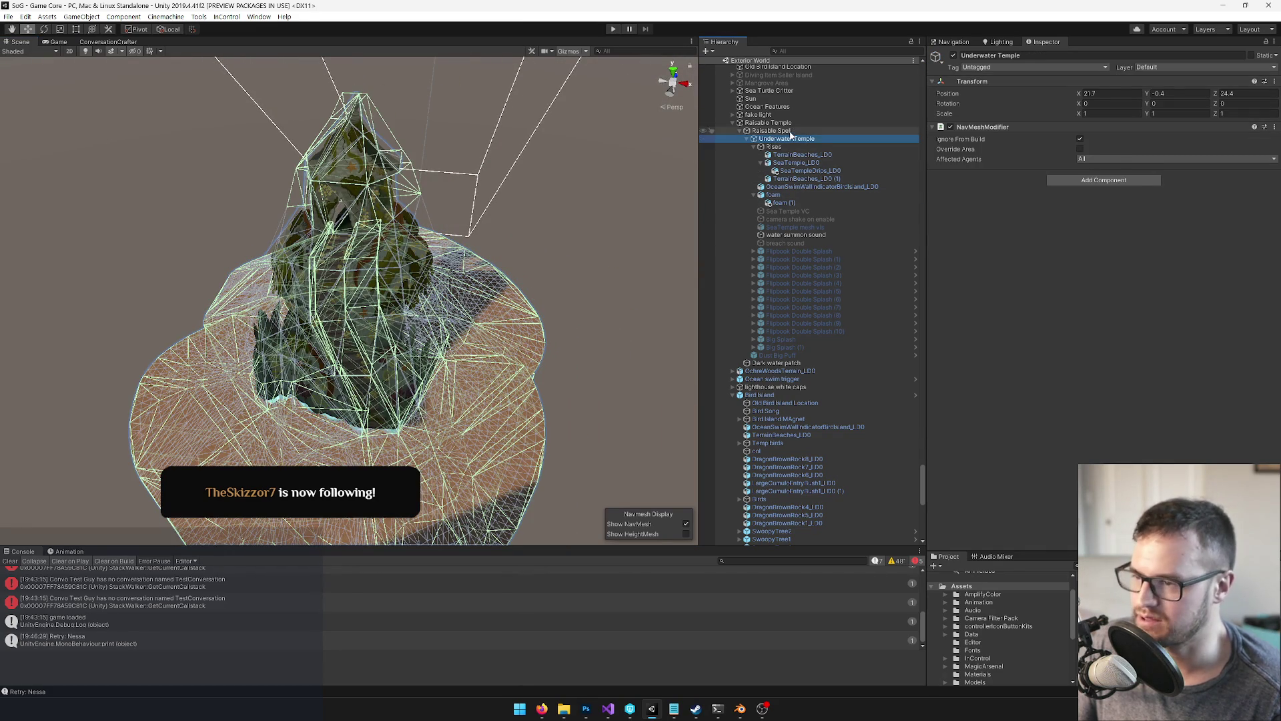
{"action": "left_click", "coordinate": [69, 551]}
{"action": "mouse_move", "coordinate": [260, 572]}
{"action": "left_mouse_down"}
{"action": "mouse_move", "coordinate": [323, 560]}
{"action": "mouse_move", "coordinate": [469, 567]}
{"action": "left_mouse_up"}
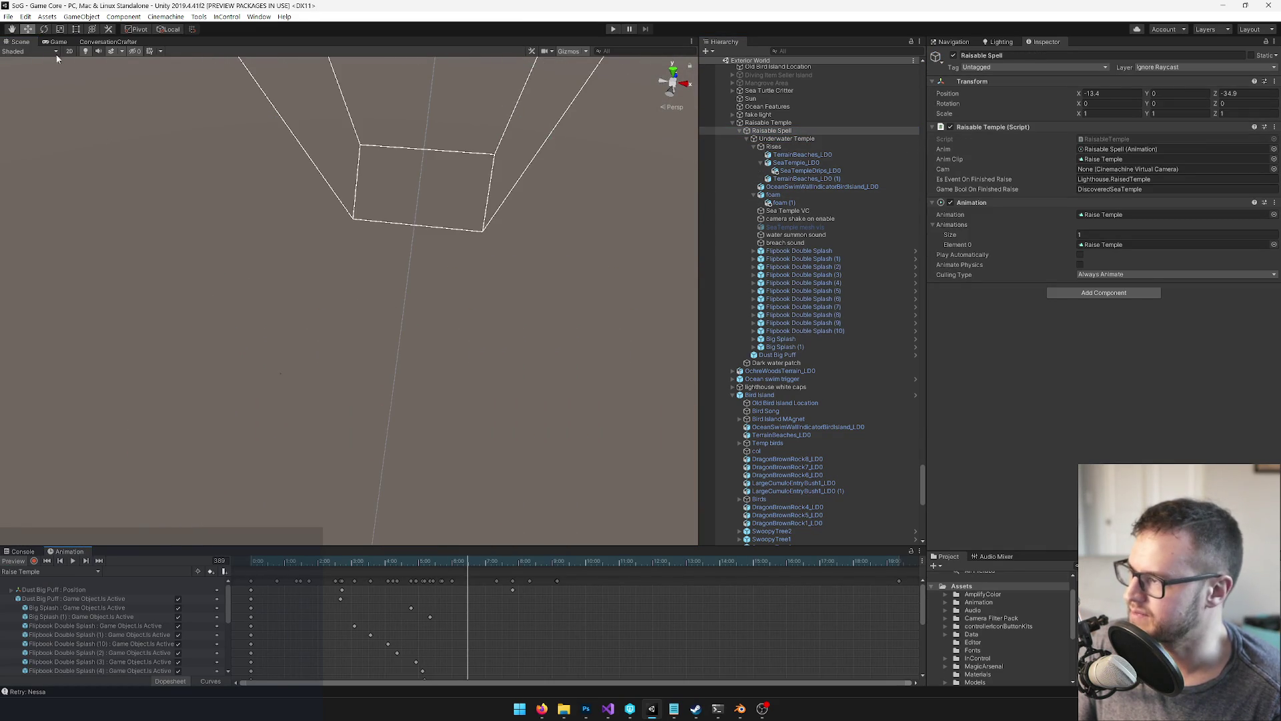
{"action": "left_click", "coordinate": [56, 42]}
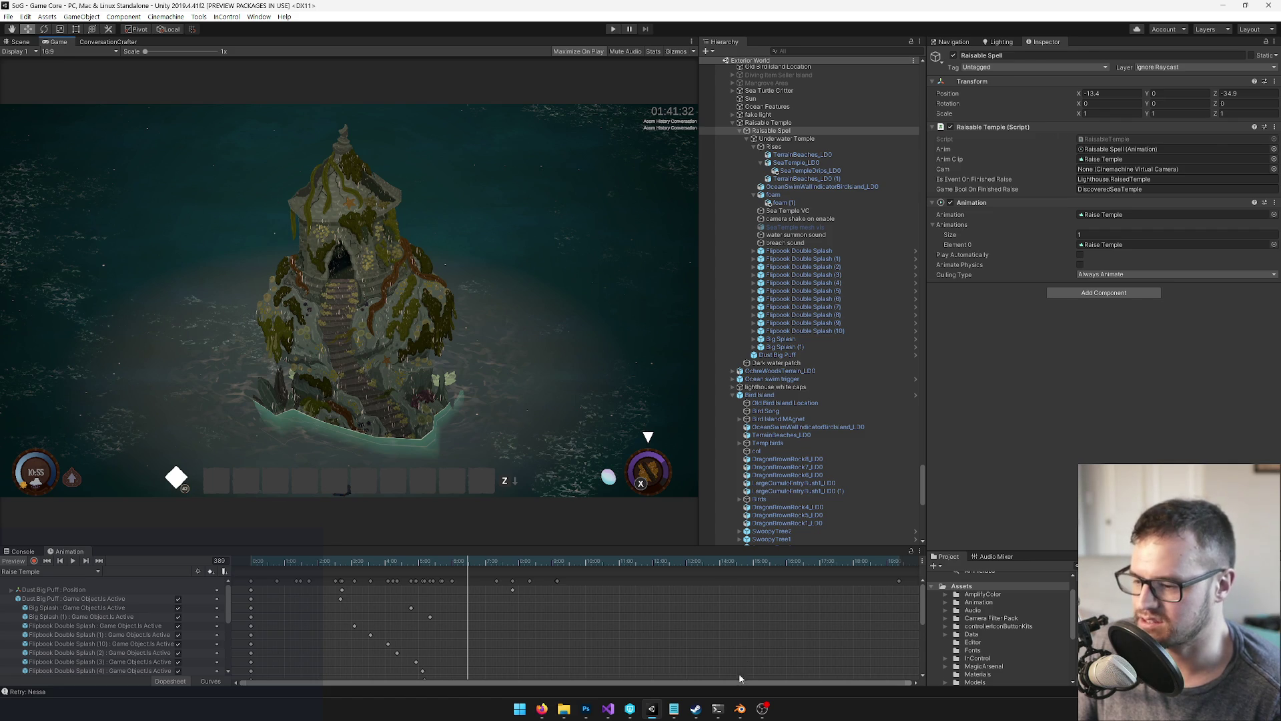
Back in Blender, edit the temple mesh and select the large plane face beneath it
{"action": "left_click", "coordinate": [740, 709]}
{"action": "mouse_move", "coordinate": [374, 267]}
{"action": "left_mouse_down"}
{"action": "mouse_move", "coordinate": [526, 251]}
{"action": "mouse_move", "coordinate": [454, 271]}
{"action": "mouse_move", "coordinate": [581, 294]}
{"action": "mouse_move", "coordinate": [519, 299]}
{"action": "mouse_move", "coordinate": [515, 271]}
{"action": "mouse_move", "coordinate": [480, 278]}
{"action": "mouse_move", "coordinate": [421, 397]}
{"action": "mouse_move", "coordinate": [465, 372]}
{"action": "left_mouse_up"}
{"action": "key", "text": "Tab"}
{"action": "right_click", "coordinate": [515, 254]}
Set the object origin to the 3D cursor; try a -90° X-rotated face duplicate, then undo it
{"action": "key", "text": "Tab"}
{"action": "key", "text": "ctrl+shift+alt+c"}
{"action": "left_click", "coordinate": [421, 407]}
{"action": "key", "text": "Tab"}
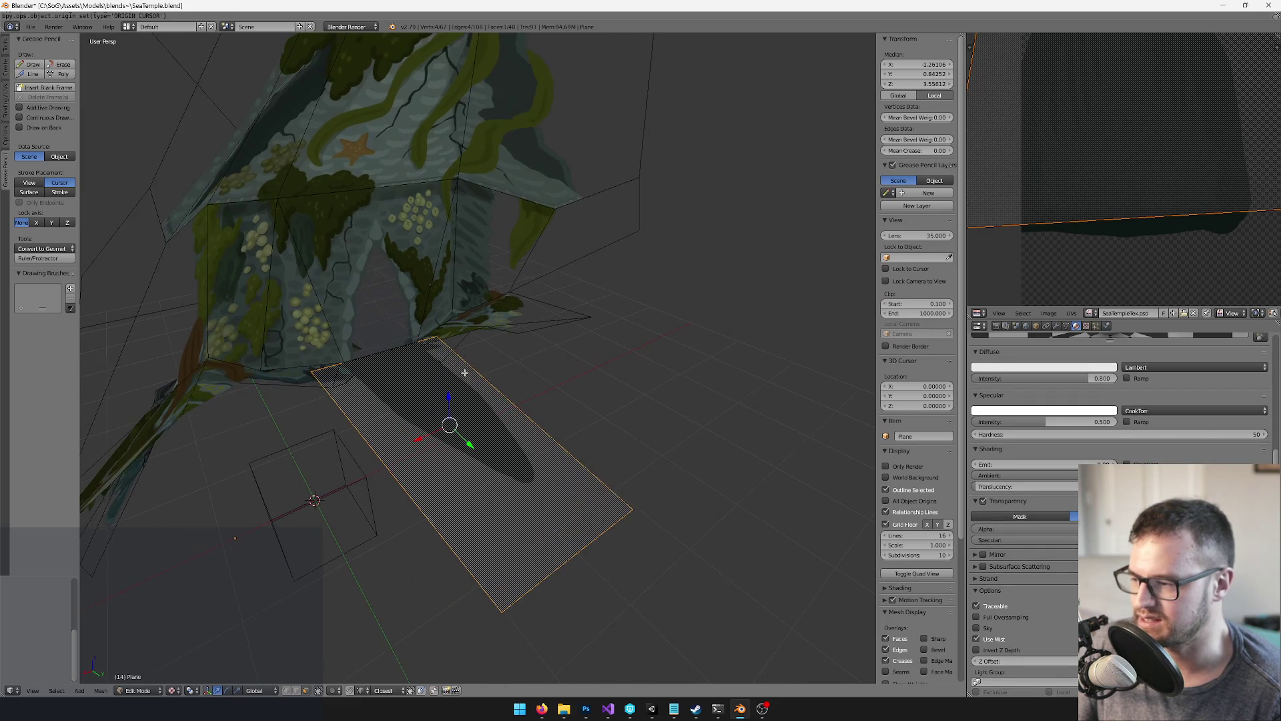
{"action": "key", "text": "shift+d"}
{"action": "type", "text": "rx-90"}
{"action": "key", "text": "Return"}
{"action": "key", "text": "ctrl+z"}
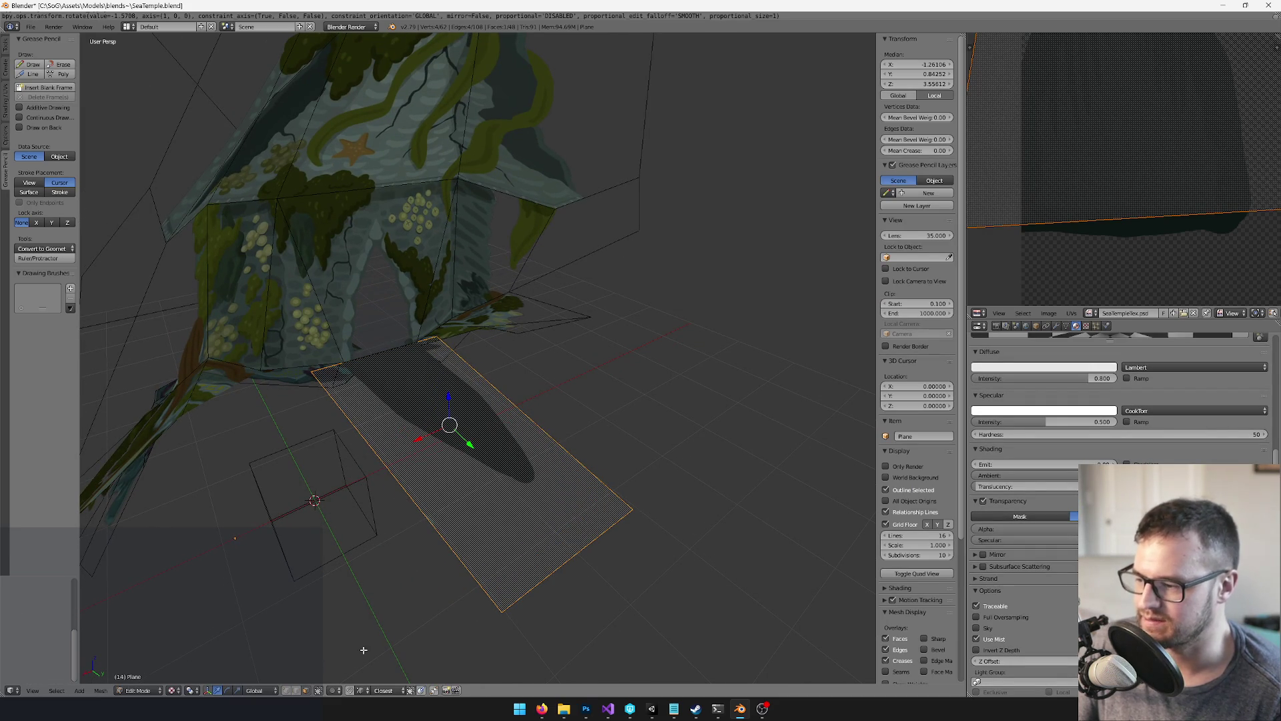
Extrude the plane's right edge upward into an upright face, shifting a top vertex along Y
{"action": "right_click", "coordinate": [509, 399]}
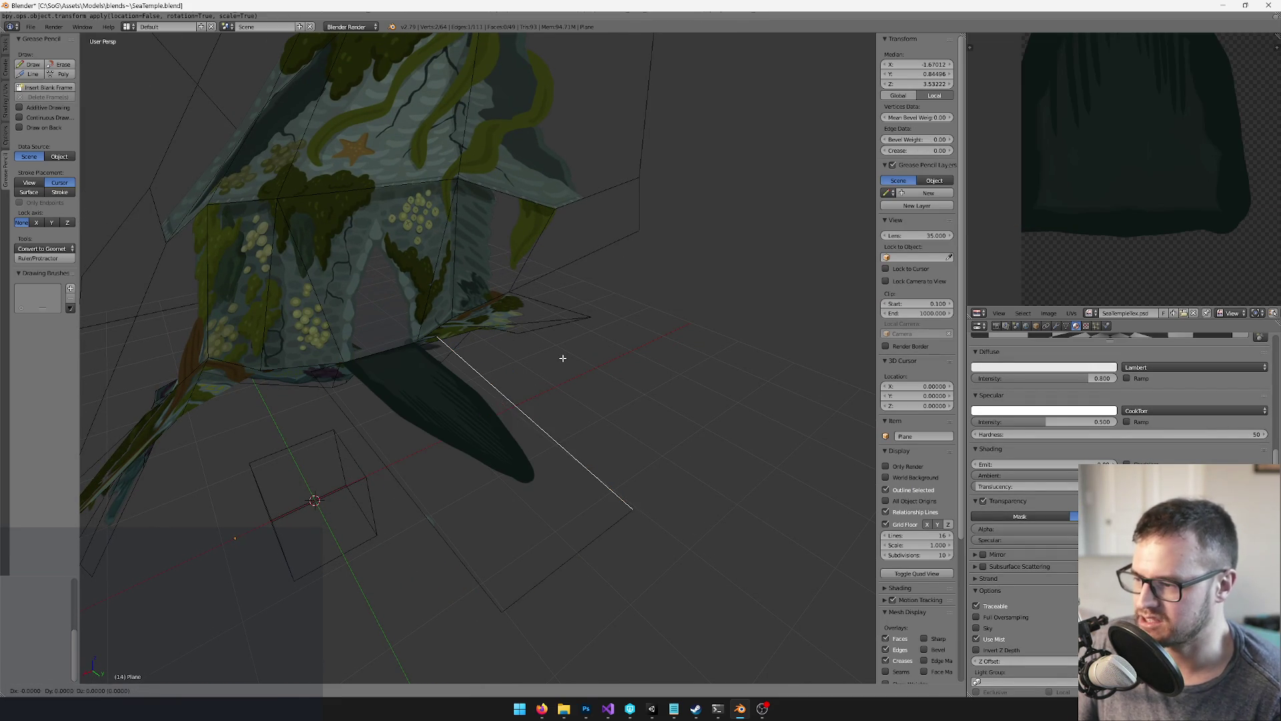
{"action": "key", "text": "e"}
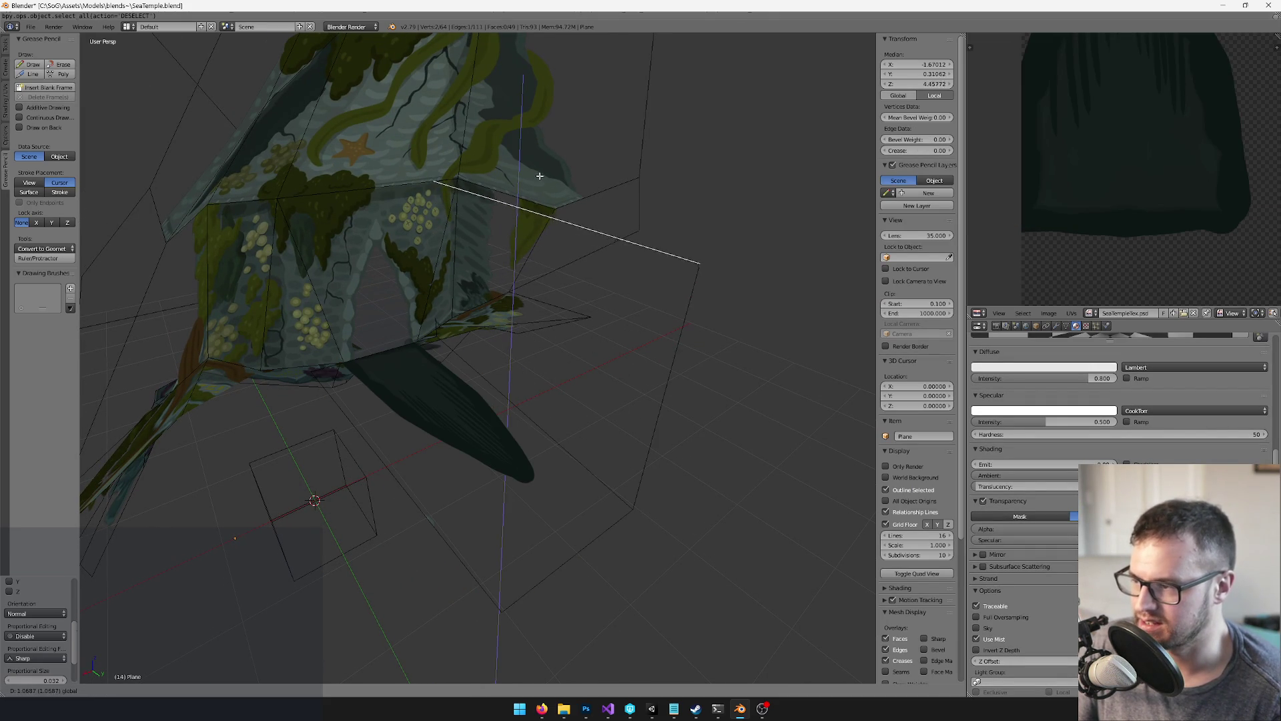
{"action": "left_click", "coordinate": [537, 170]}
{"action": "left_click_drag", "start_coordinate": [538, 170], "coordinate": [306, 589]}
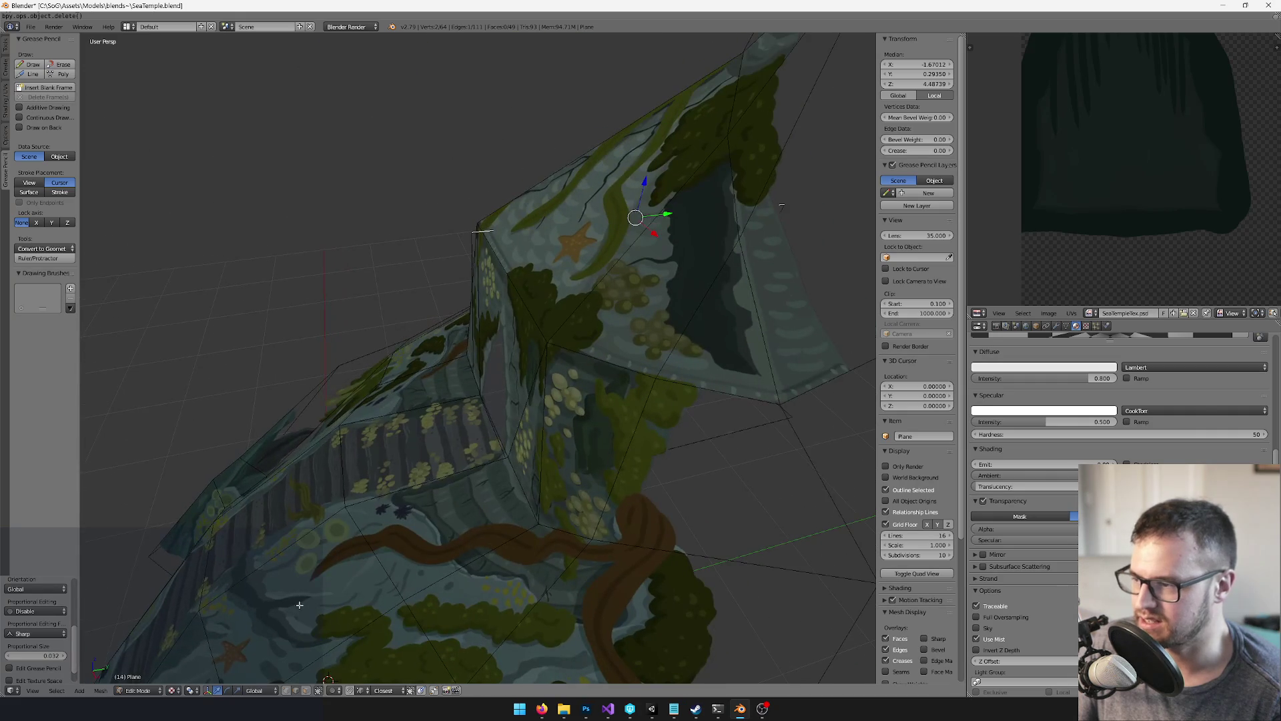
{"action": "right_click", "coordinate": [472, 229]}
{"action": "mouse_move", "coordinate": [473, 230]}
{"action": "left_mouse_down"}
{"action": "mouse_move", "coordinate": [500, 237]}
{"action": "mouse_move", "coordinate": [451, 202]}
{"action": "left_mouse_up"}
{"action": "key", "text": "g"}
{"action": "key", "text": "y"}
{"action": "left_click", "coordinate": [502, 237]}
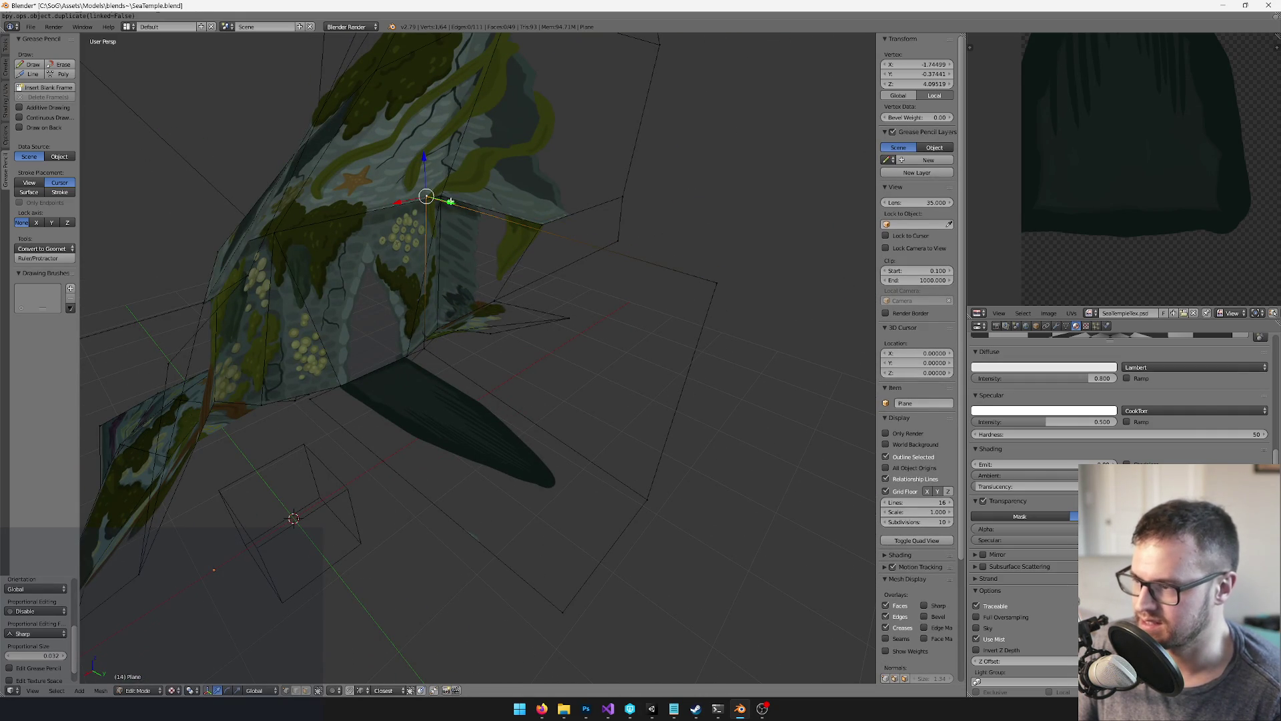
{"action": "key", "text": "ctrl+l"}
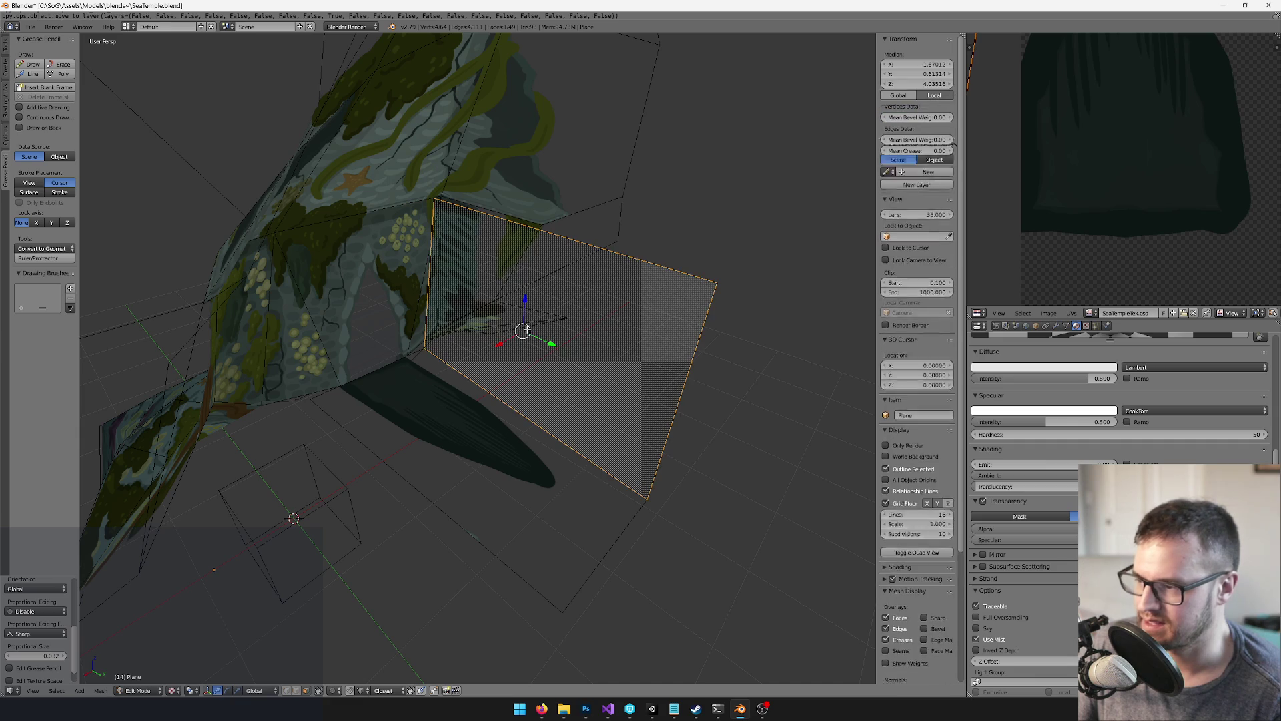
Move, scale and rotate the upright face's UV quad onto the dark texture patch
{"action": "scroll", "coordinate": [829, 223], "scroll_direction": "down", "scroll_amount": 5}
{"action": "scroll", "coordinate": [1064, 166], "scroll_direction": "down", "scroll_amount": 2}
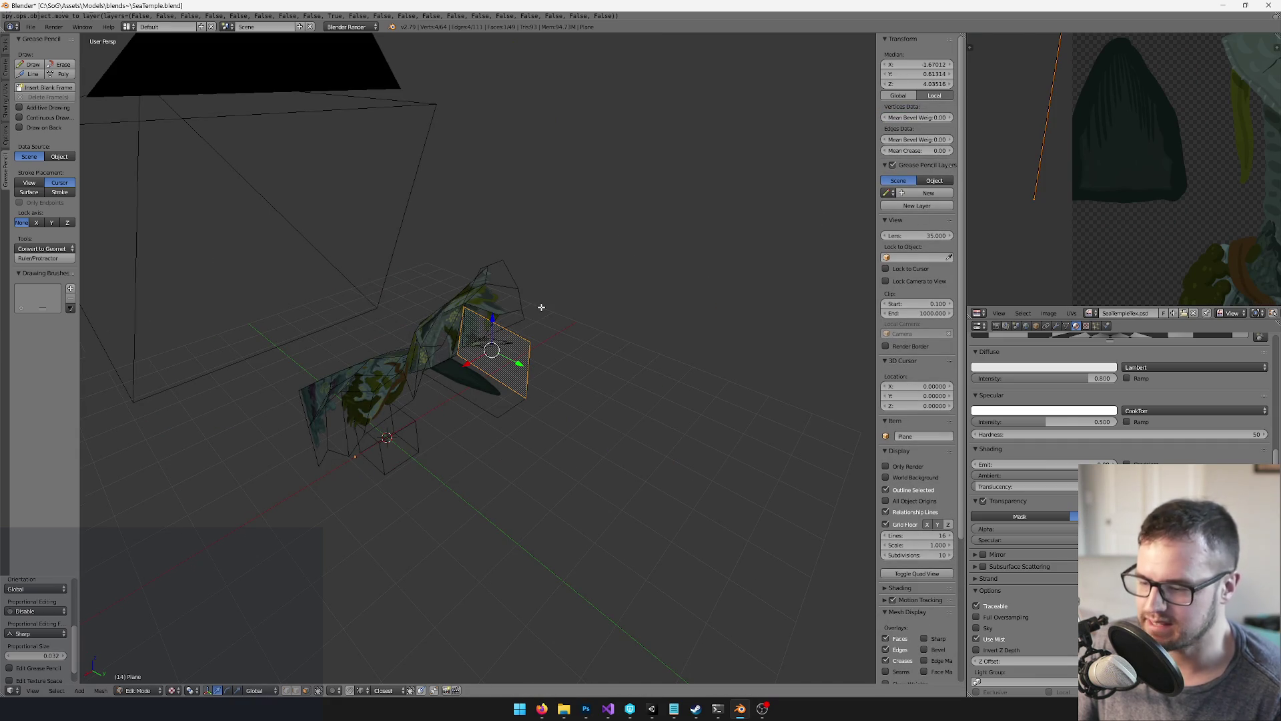
{"action": "scroll", "coordinate": [1151, 141], "scroll_direction": "down", "scroll_amount": 6}
{"action": "key", "text": "g"}
{"action": "left_click", "coordinate": [1087, 86]}
{"action": "key", "text": "s"}
{"action": "left_click", "coordinate": [1159, 100]}
{"action": "scroll", "coordinate": [1158, 100], "scroll_direction": "up", "scroll_amount": 2}
{"action": "key", "text": "s"}
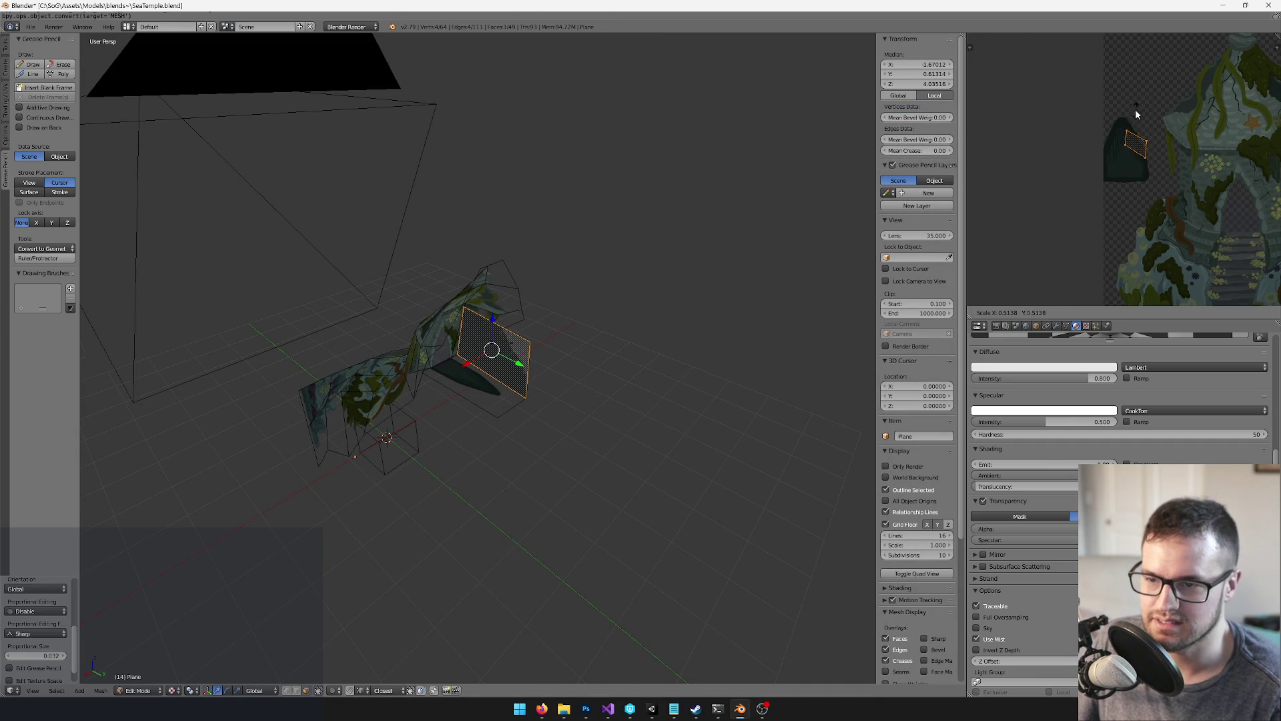
{"action": "left_click", "coordinate": [1138, 115]}
{"action": "key", "text": "r"}
{"action": "left_click", "coordinate": [1135, 126]}
{"action": "scroll", "coordinate": [474, 276], "scroll_direction": "up", "scroll_amount": 5}
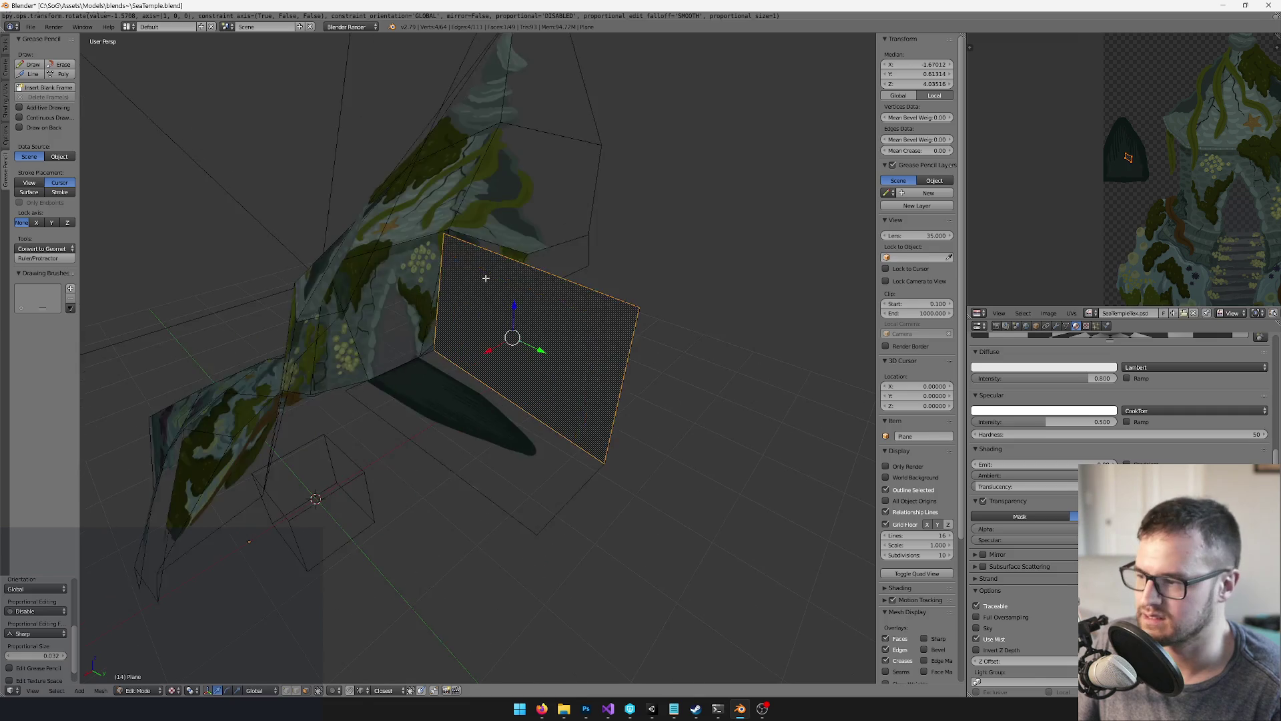
Separate the upright plane from the temple into its own object
{"action": "key", "text": "Tab"}
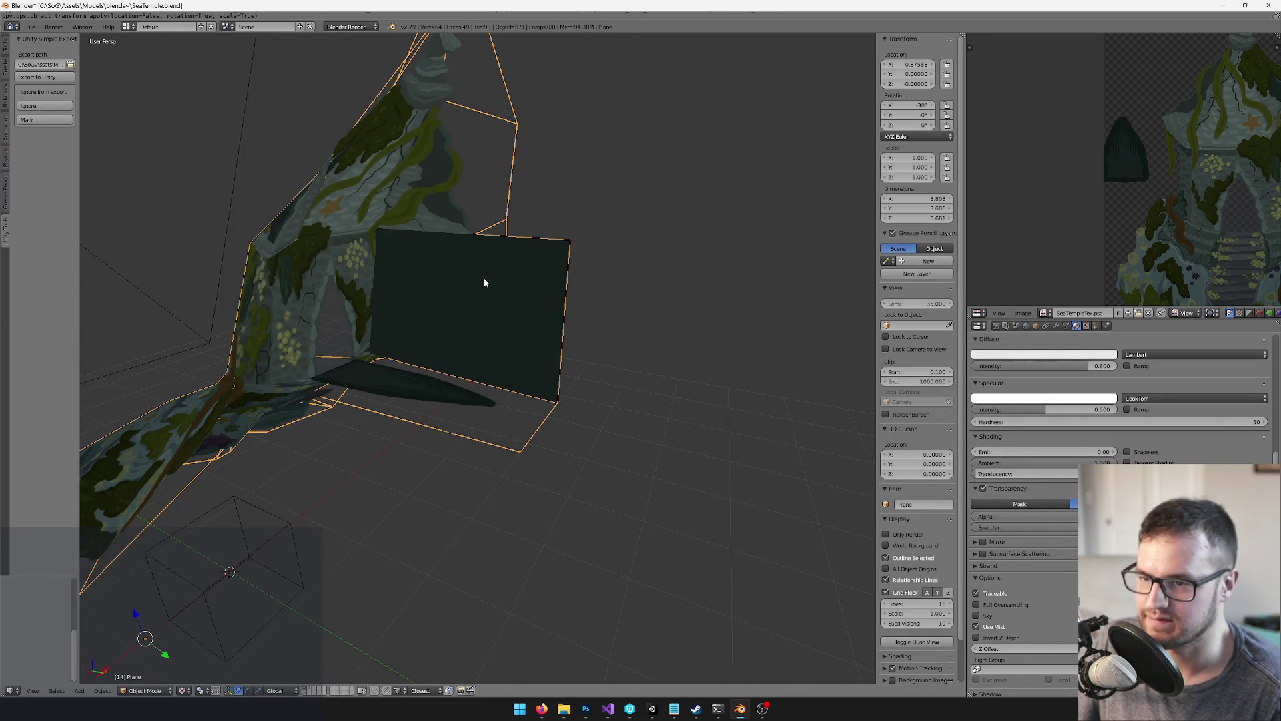
{"action": "scroll", "coordinate": [483, 277], "scroll_direction": "up", "scroll_amount": 2}
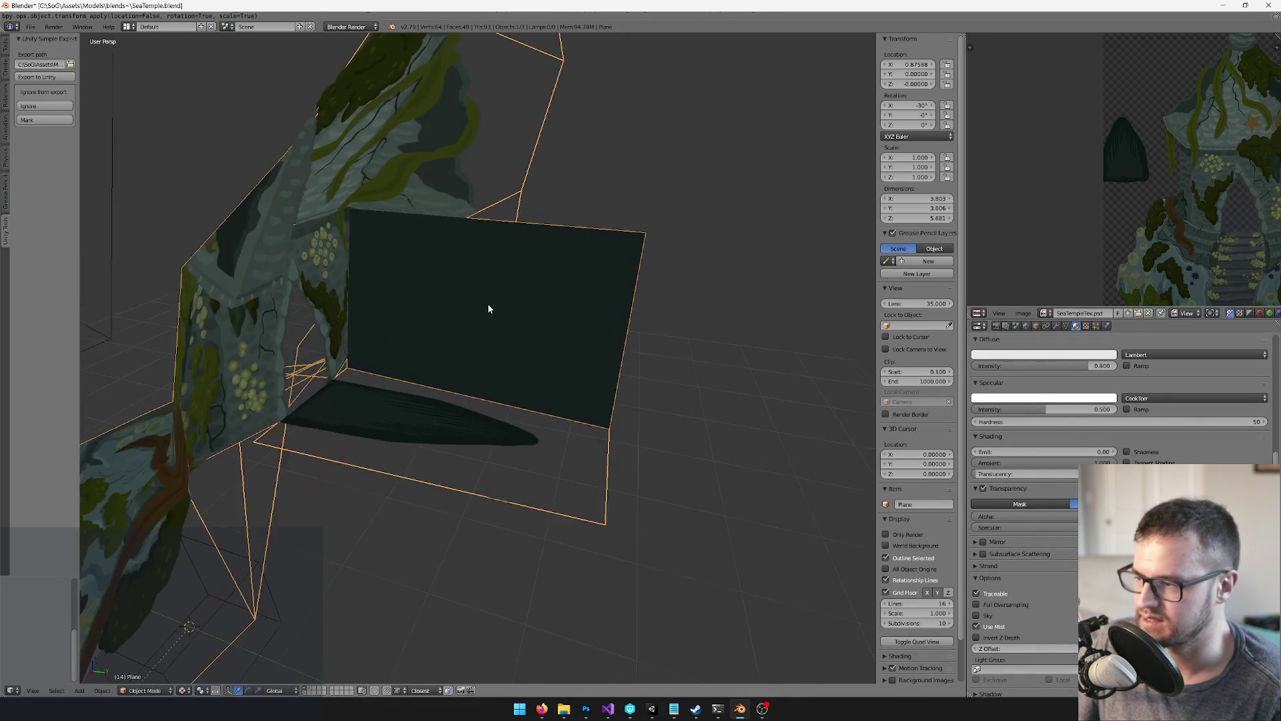
{"action": "key", "text": "Tab"}
{"action": "key", "text": "p"}
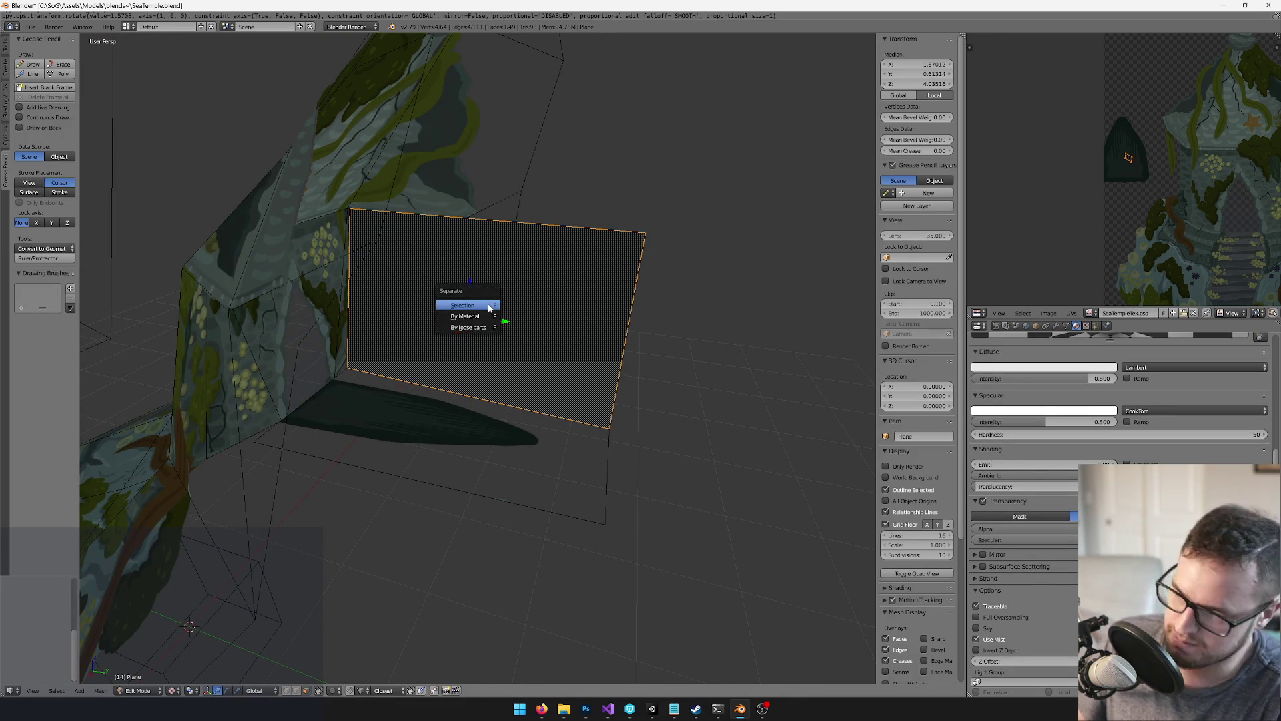
{"action": "left_click", "coordinate": [487, 303]}
{"action": "key", "text": "Tab"}
{"action": "key", "text": "Delete"}
Flip the normals of the separated plane
{"action": "right_click", "coordinate": [489, 309]}
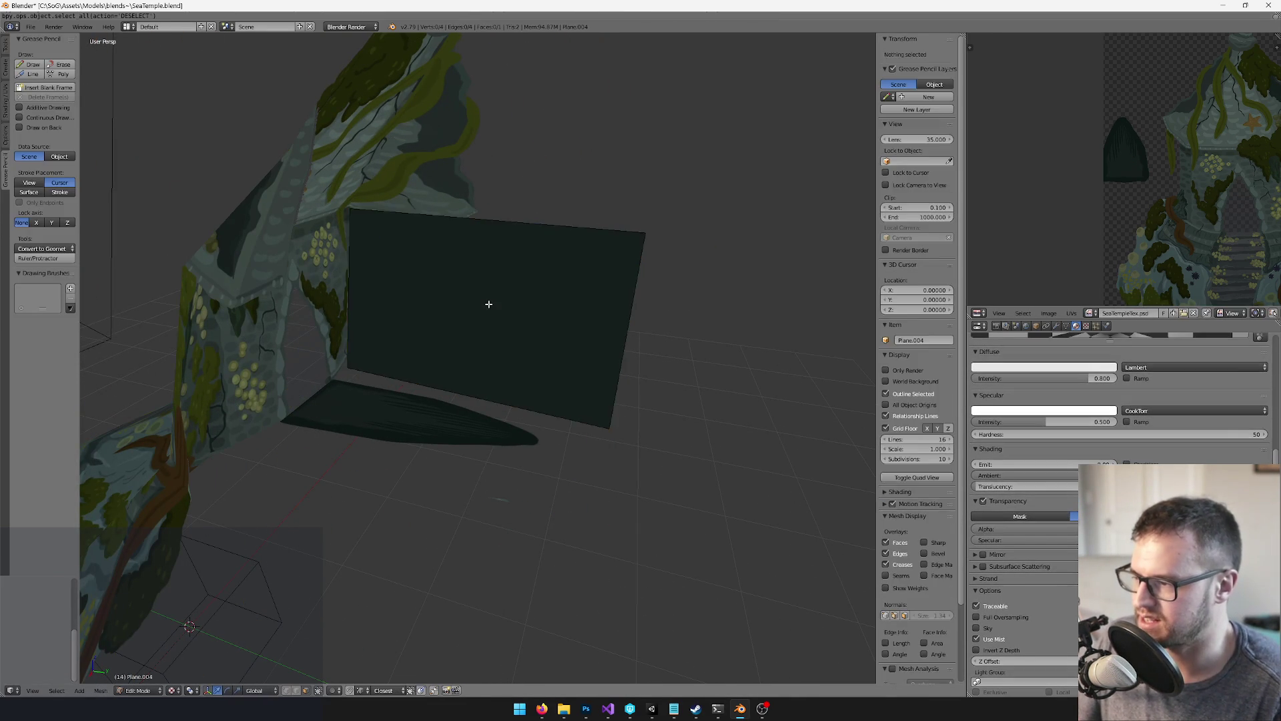
{"action": "key", "text": "Tab"}
{"action": "key", "text": "space"}
{"action": "type", "text": "flip no"}
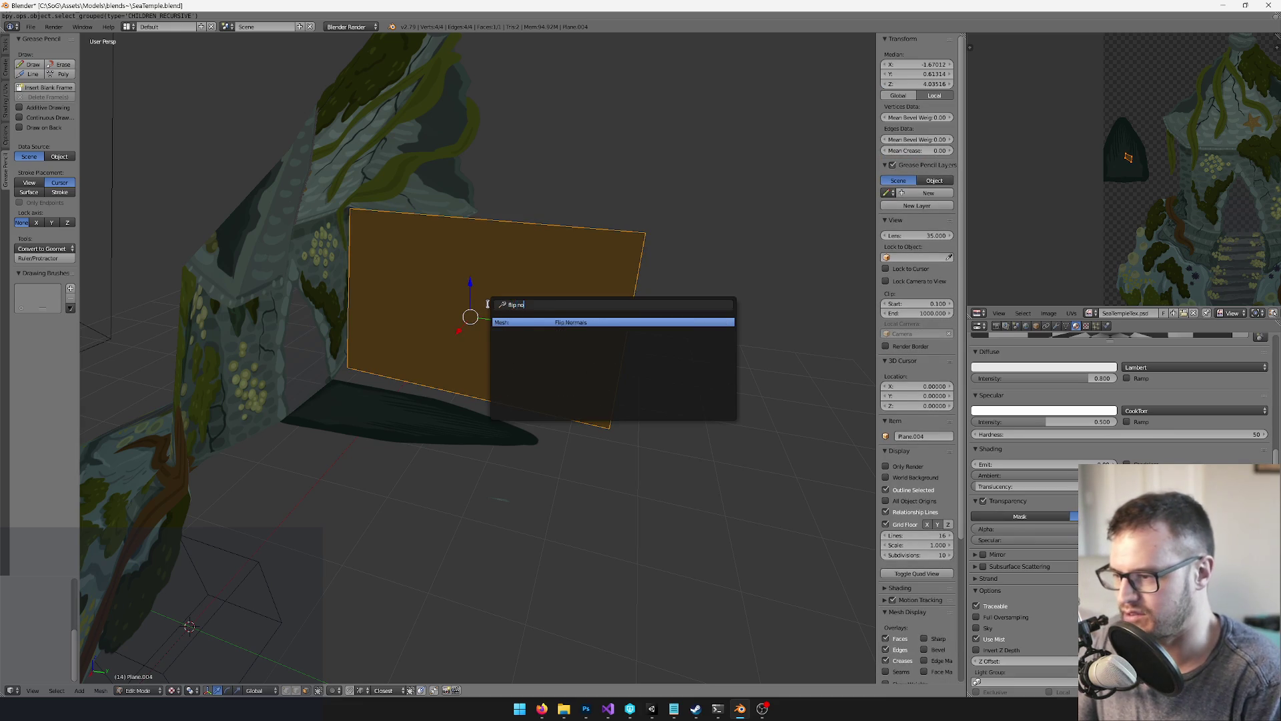
{"action": "key", "text": "Return"}
Make the duplicates real, save the file, and export to Unity
{"action": "key", "text": "Tab"}
{"action": "key", "text": "space"}
{"action": "type", "text": "make real"}
{"action": "key", "text": "Return"}
{"action": "key", "text": "ctrl+s"}
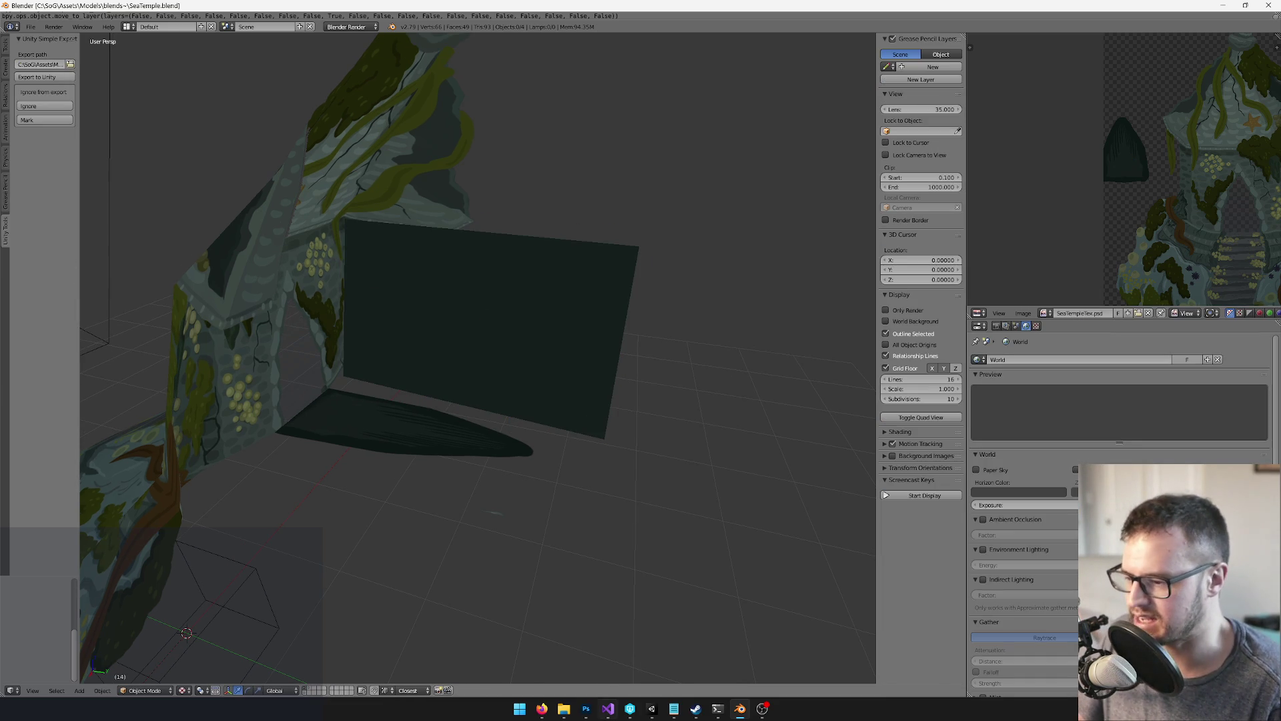
{"action": "left_click", "coordinate": [652, 709]}
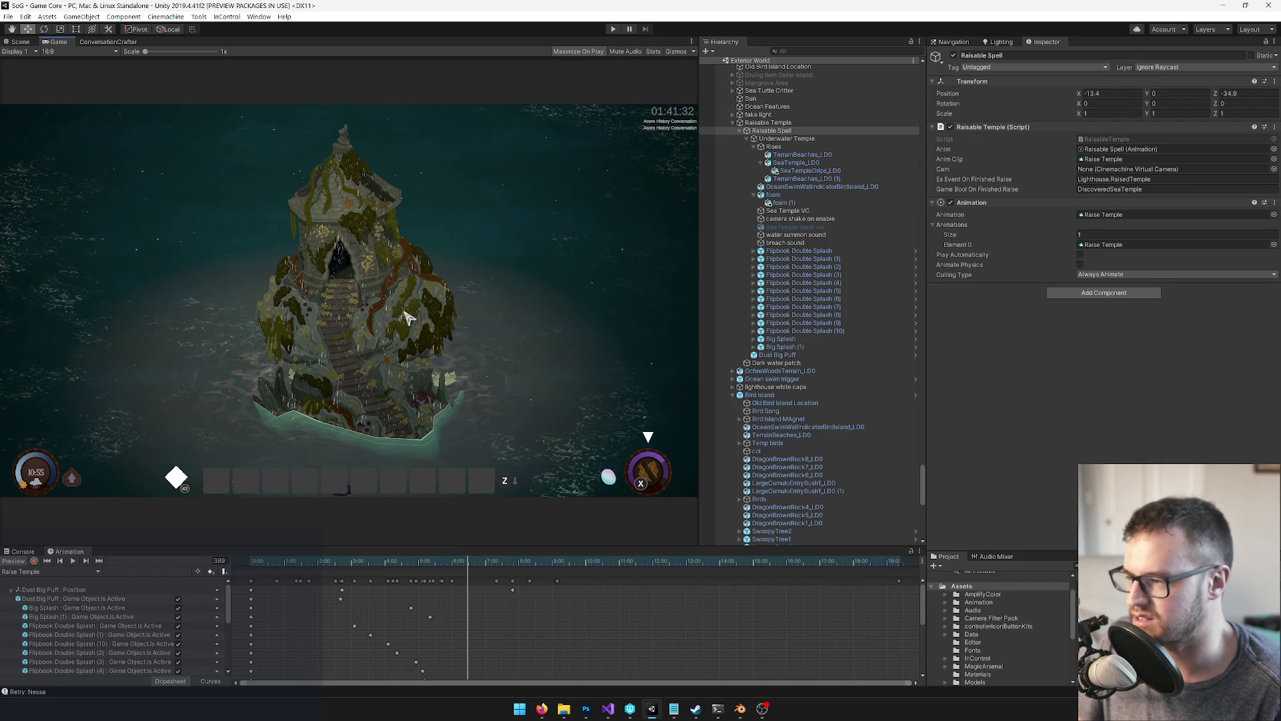
Zoom the Game view in on the re-imported temple and back out, then return to Blender
{"action": "scroll", "coordinate": [373, 312], "scroll_direction": "up", "scroll_amount": 8}
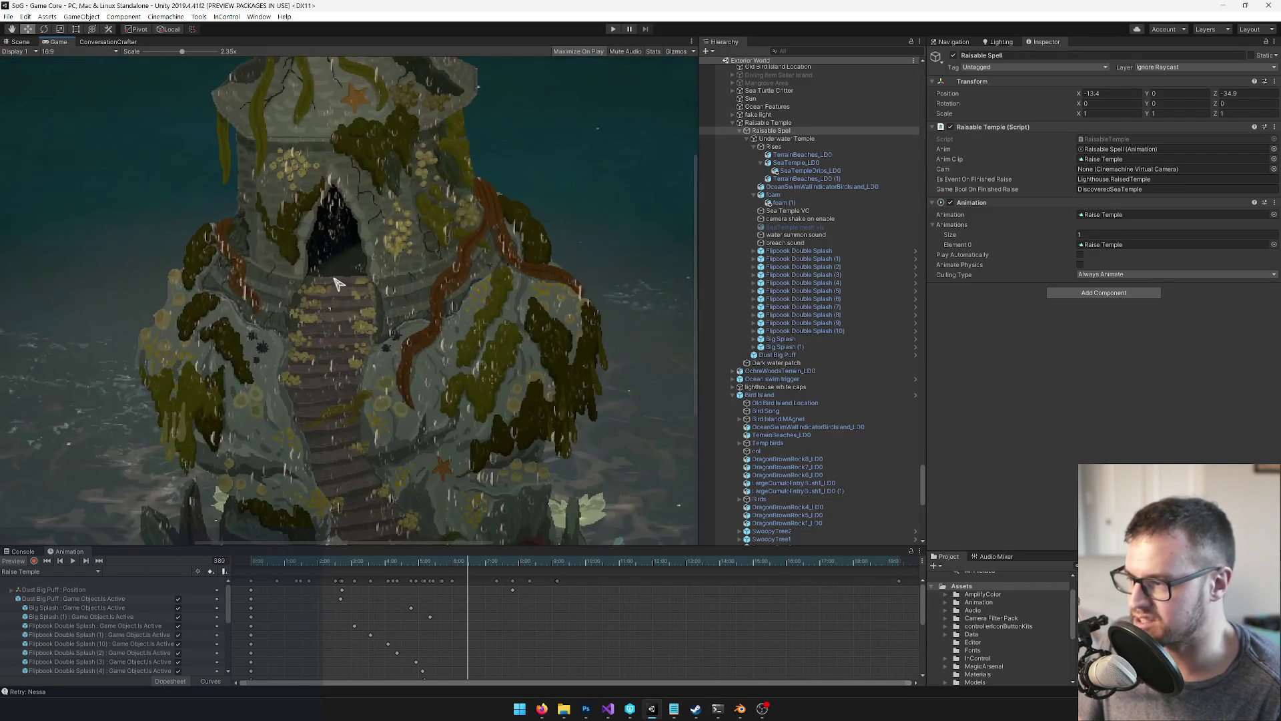
{"action": "scroll", "coordinate": [331, 270], "scroll_direction": "down", "scroll_amount": 8}
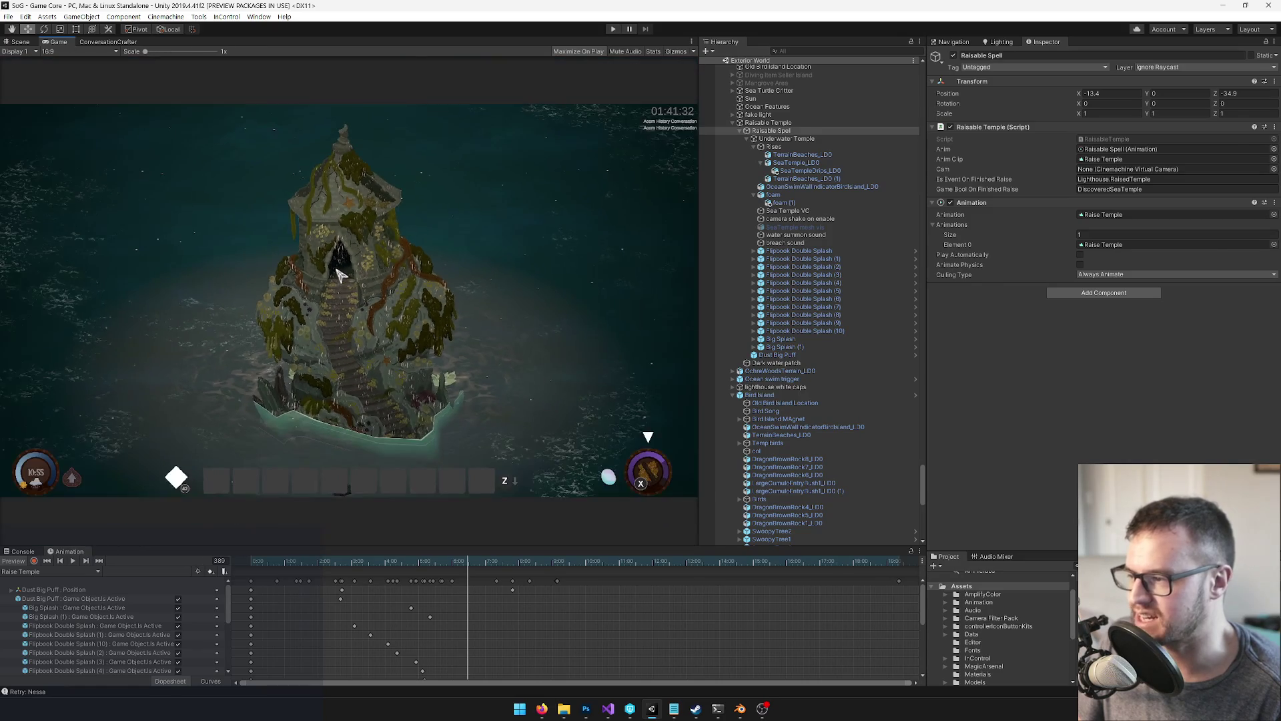
{"action": "key", "text": "alt+Tab"}
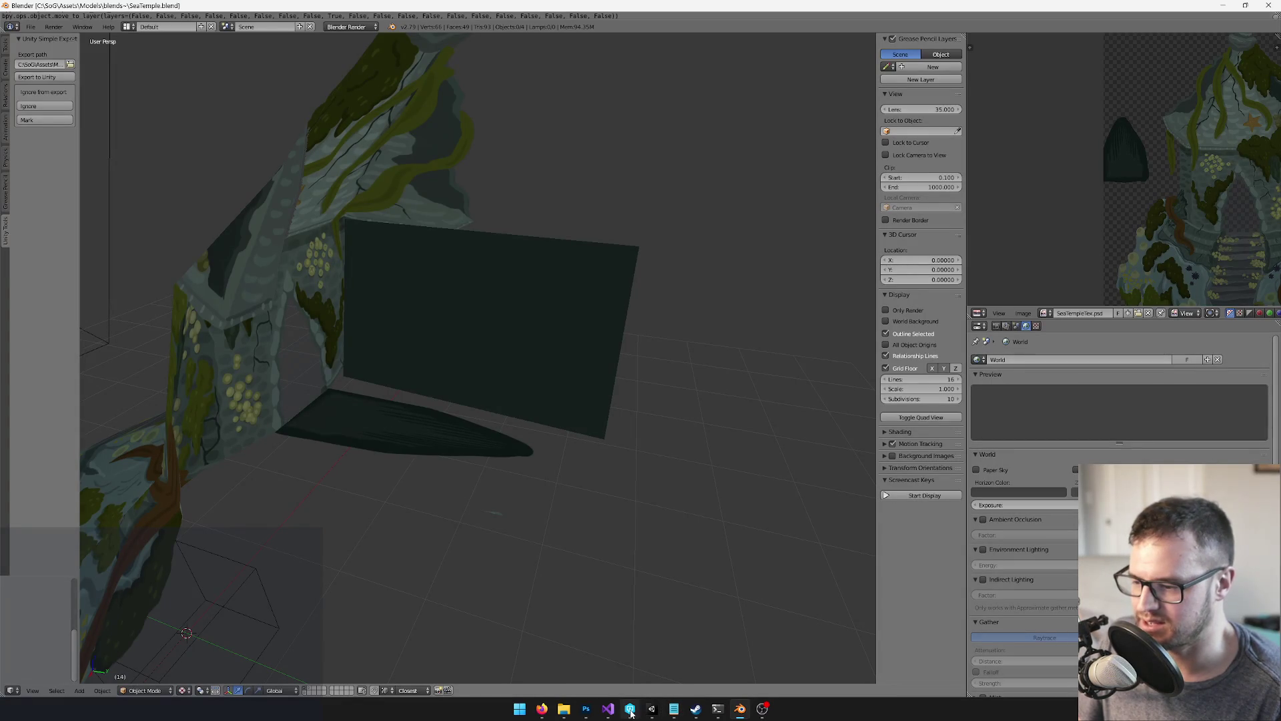
{"action": "key", "text": "alt+Tab"}
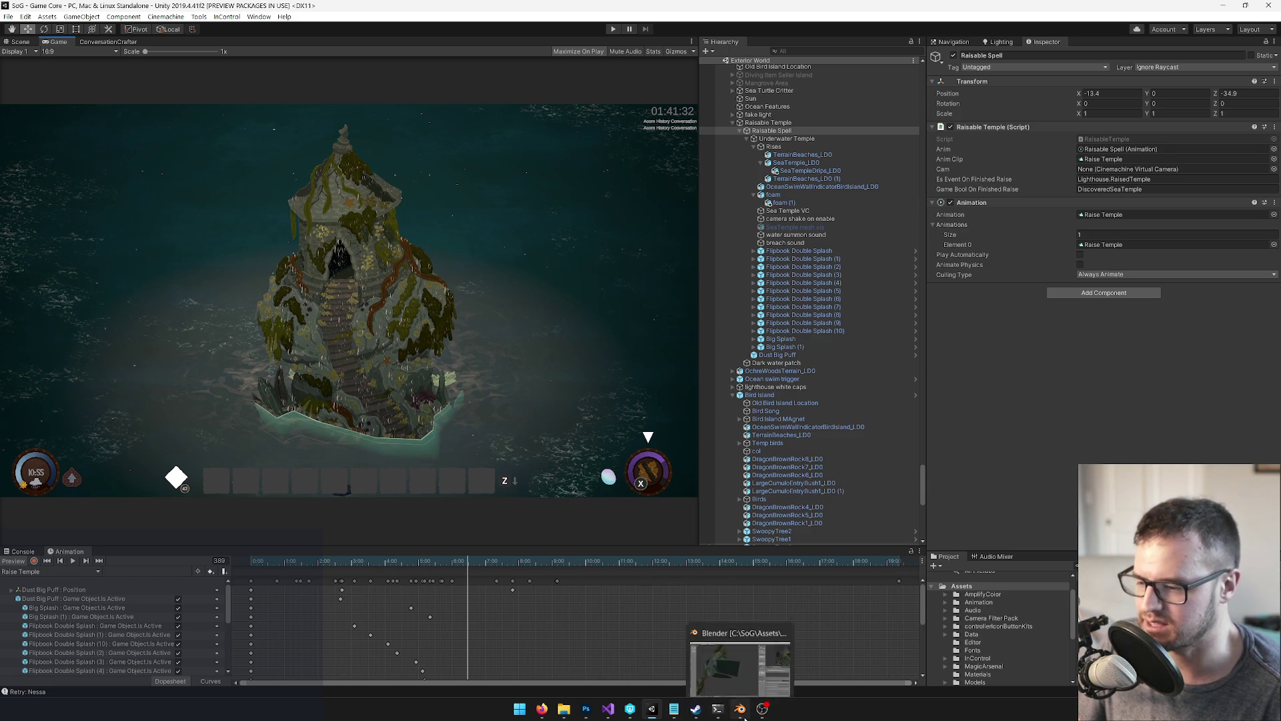
{"action": "left_click", "coordinate": [740, 709]}
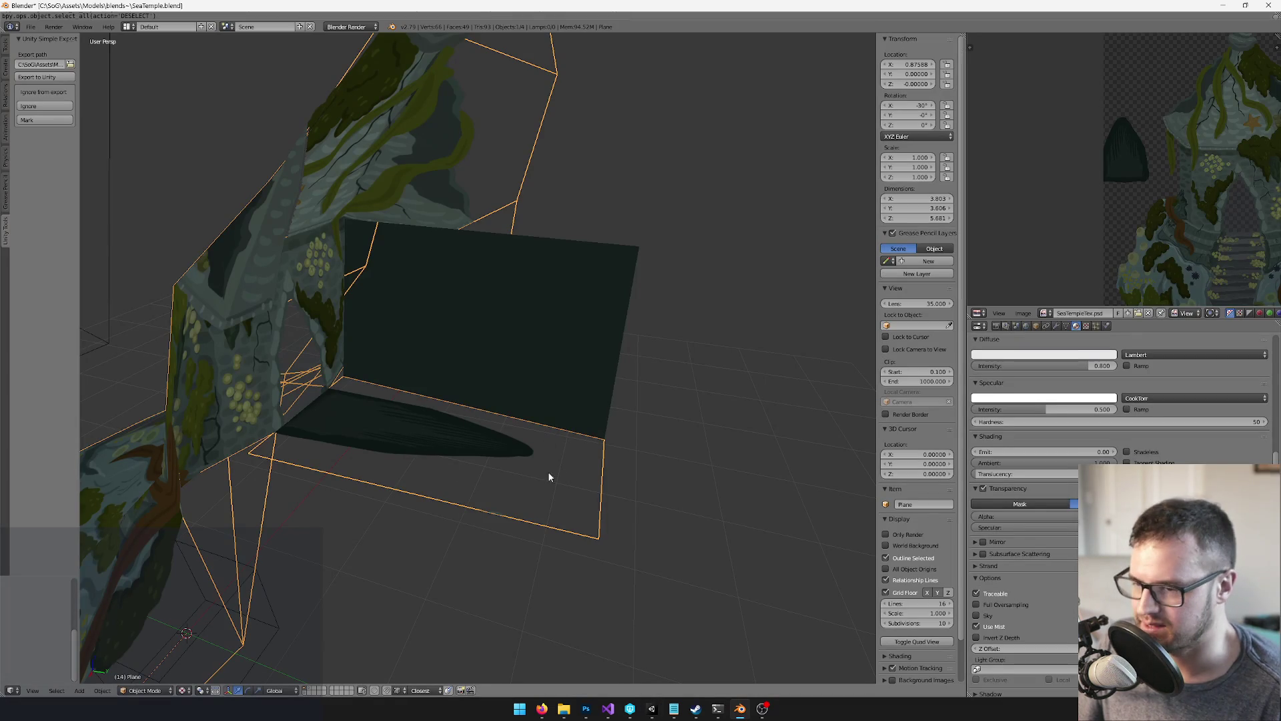
{"action": "left_click", "coordinate": [585, 709]}
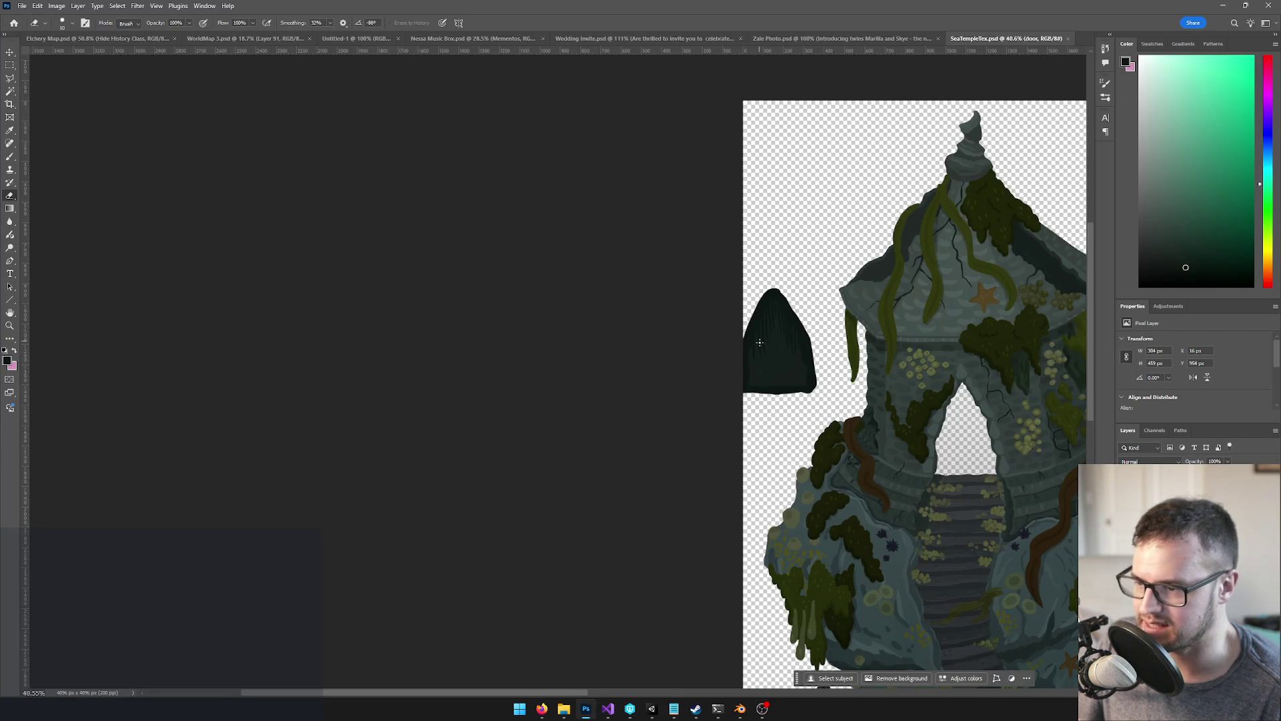
Make Layer 24 the only active layer and pick the Brush tool
{"action": "scroll", "coordinate": [759, 341], "scroll_direction": "up", "scroll_amount": 5}
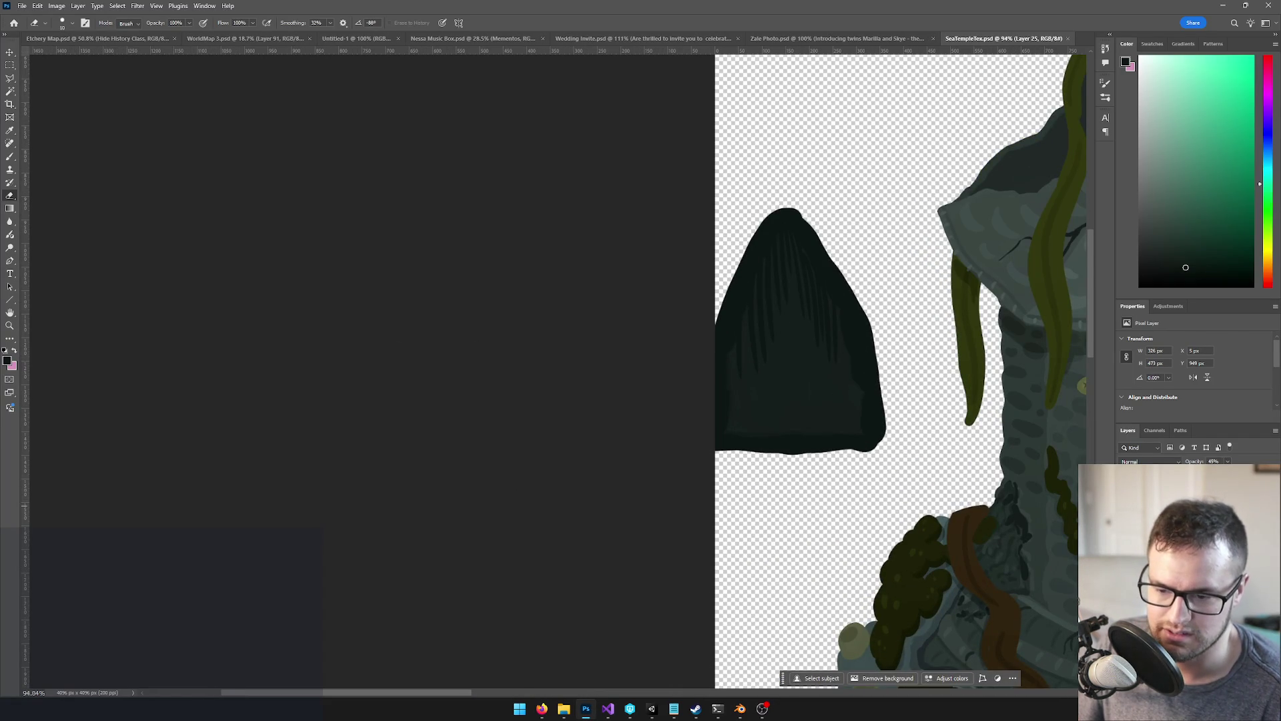
{"action": "key", "text": "ctrl+g"}
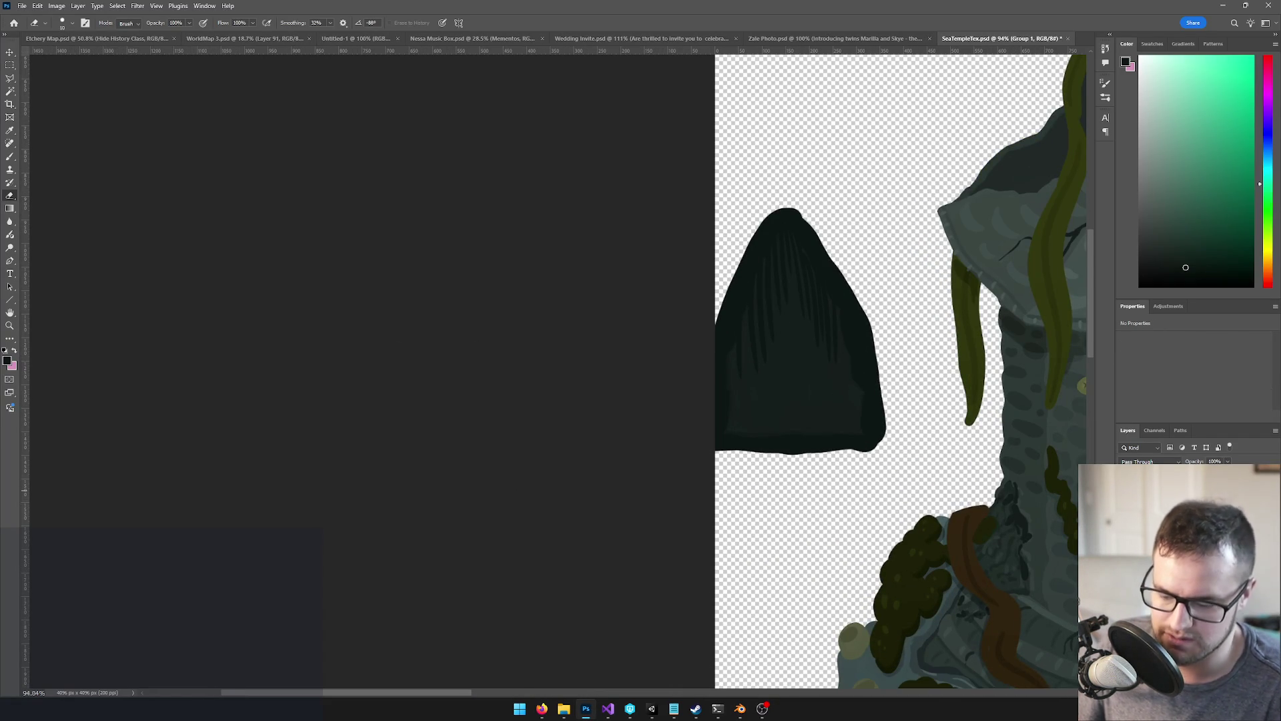
{"action": "key", "text": "alt+bracketright"}
{"action": "key", "text": "shift+alt+bracketright"}
{"action": "key", "text": "alt+bracketleft"}
{"action": "key", "text": "b"}
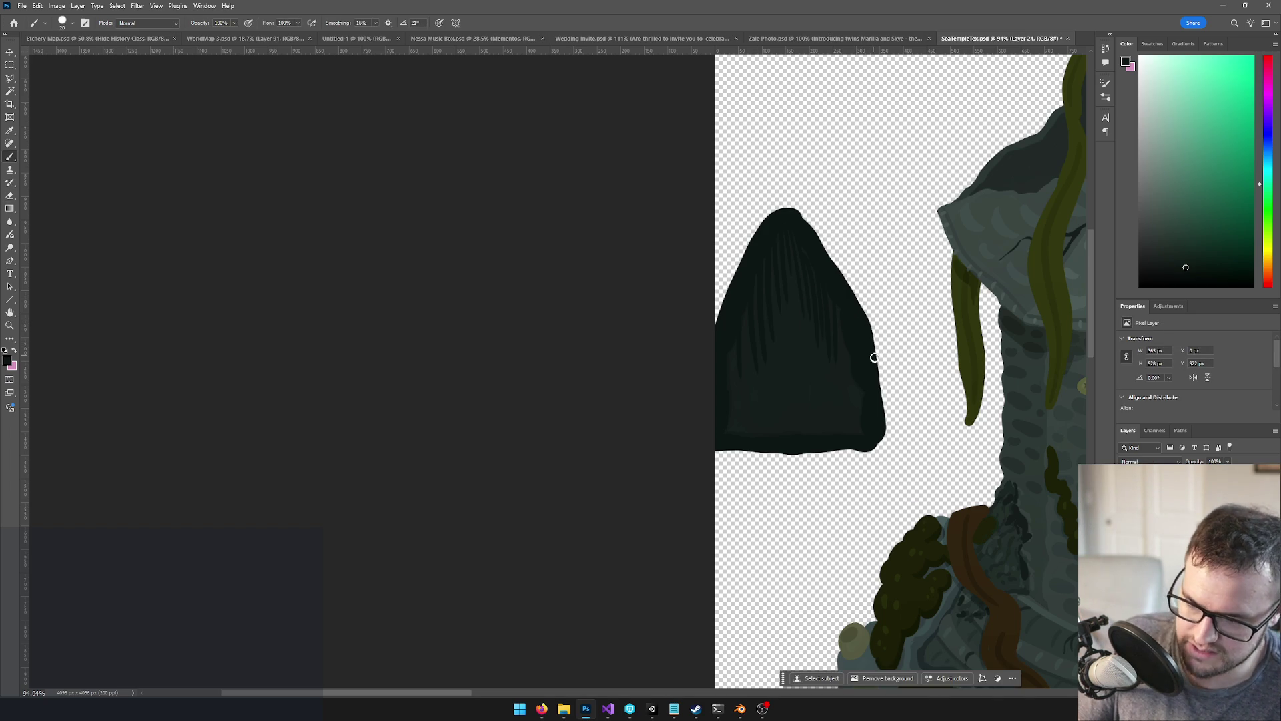
With a larger brush, paint dark over the cone's upper-right edge
{"action": "key", "text": "bracketright"}
{"action": "key", "text": "bracketright"}
{"action": "key", "text": "bracketright"}
{"action": "mouse_move", "coordinate": [864, 398]}
{"action": "left_mouse_down"}
{"action": "mouse_move", "coordinate": [850, 218]}
{"action": "mouse_move", "coordinate": [727, 214]}
{"action": "mouse_move", "coordinate": [716, 315]}
{"action": "mouse_move", "coordinate": [720, 209]}
{"action": "mouse_move", "coordinate": [744, 217]}
{"action": "mouse_move", "coordinate": [764, 260]}
{"action": "mouse_move", "coordinate": [829, 249]}
{"action": "mouse_move", "coordinate": [772, 229]}
{"action": "mouse_move", "coordinate": [749, 241]}
{"action": "left_mouse_up"}
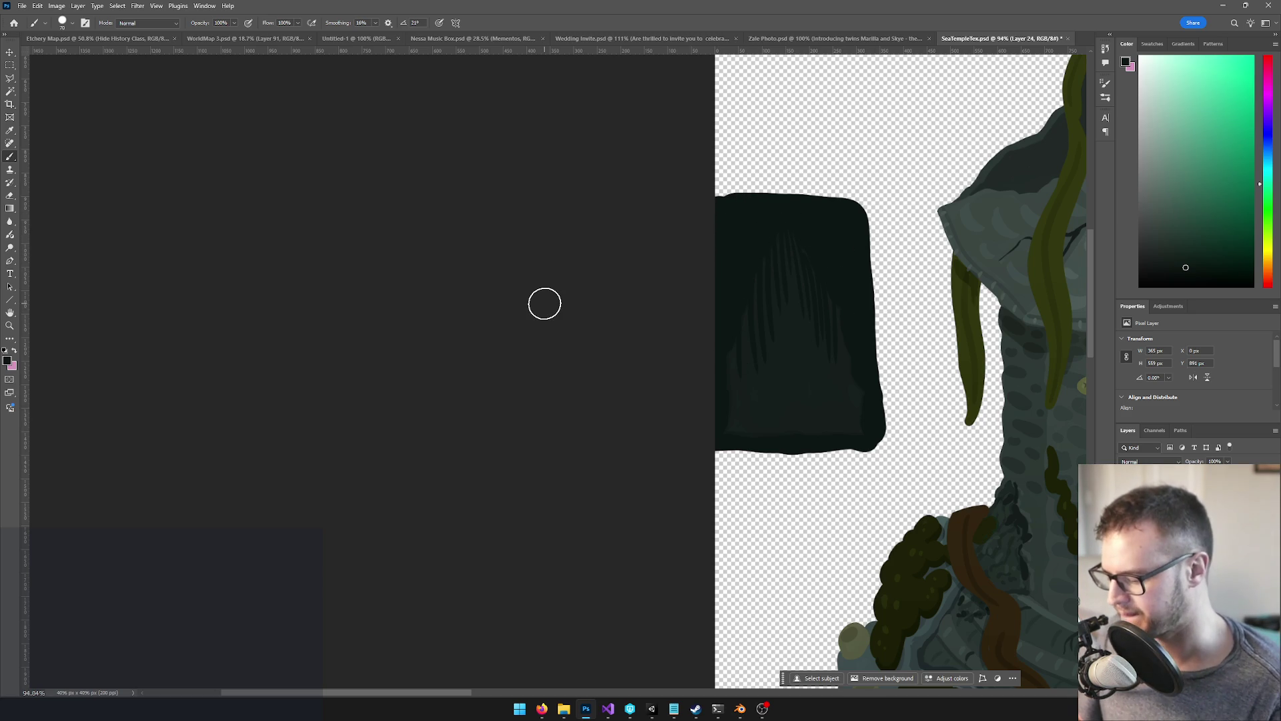
{"action": "key", "text": "c"}
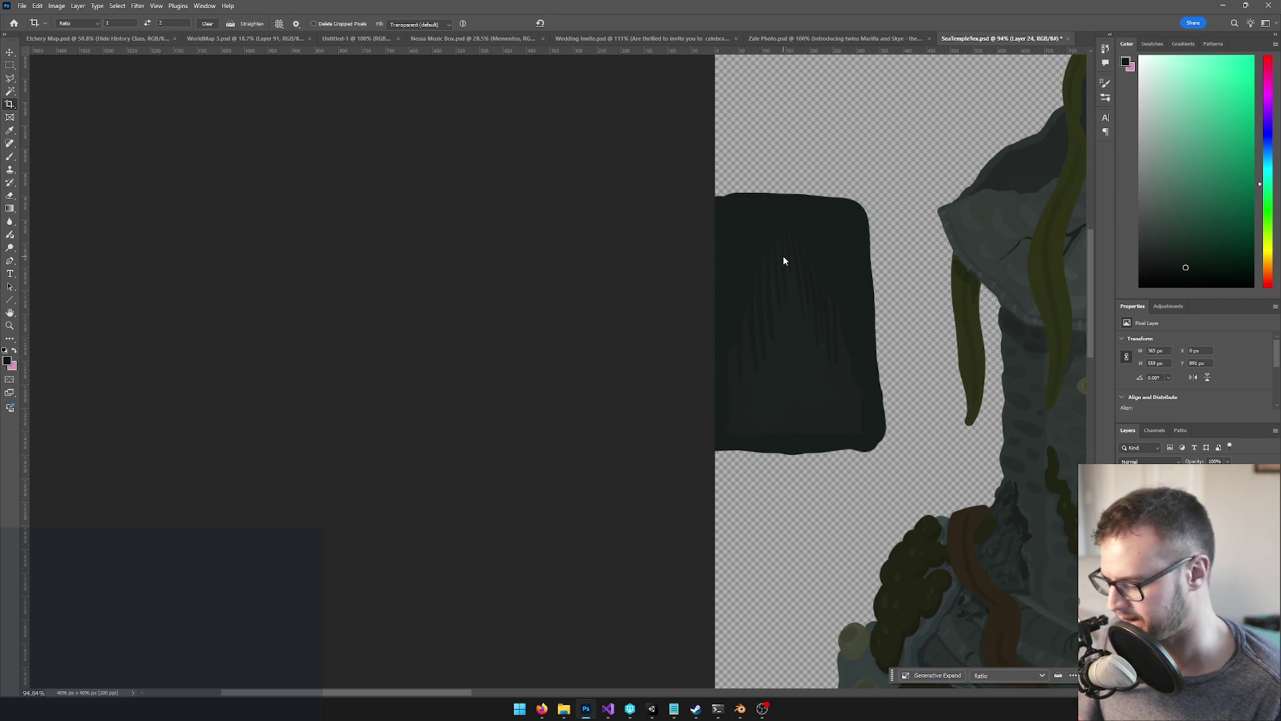
{"action": "key", "text": "ctrl+z"}
{"action": "key", "text": "ctrl+shift+z"}
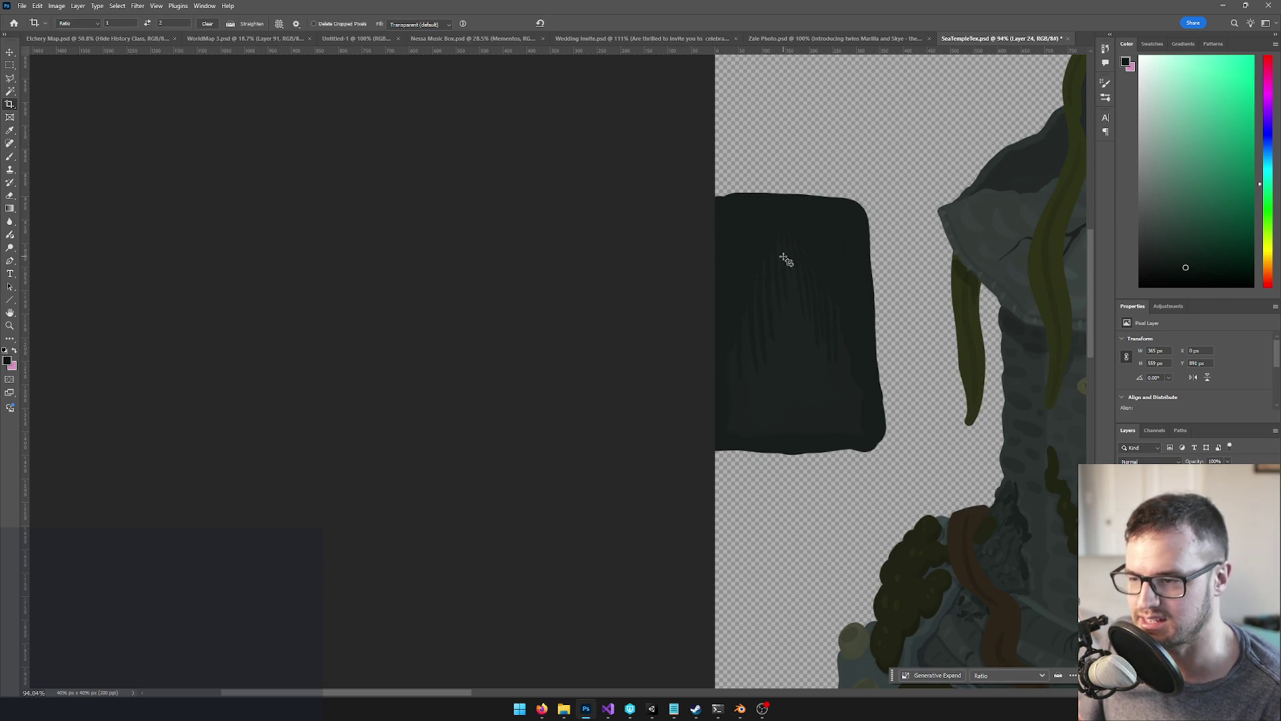
Fill the cone's top-right corner and top edge dark, then save SeaTempleTex.psd
{"action": "key", "text": "v"}
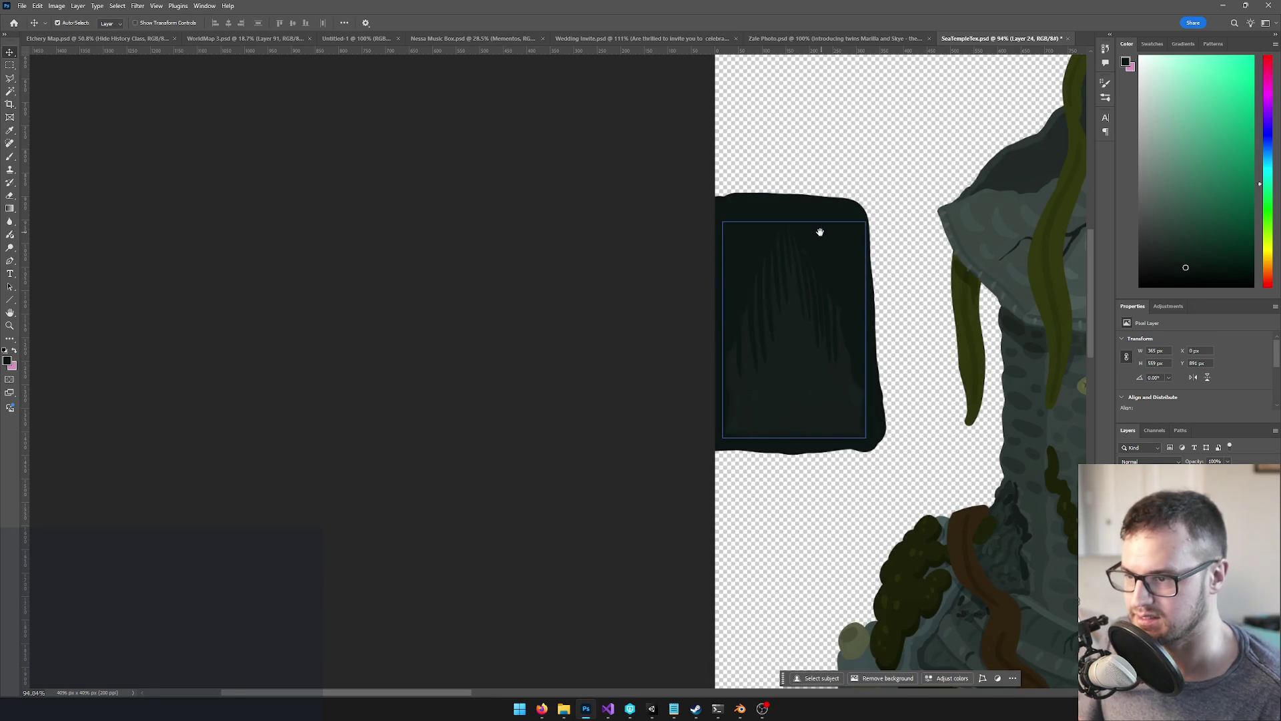
{"action": "left_click_drag", "start_coordinate": [820, 231], "coordinate": [734, 306]}
{"action": "key", "text": "b"}
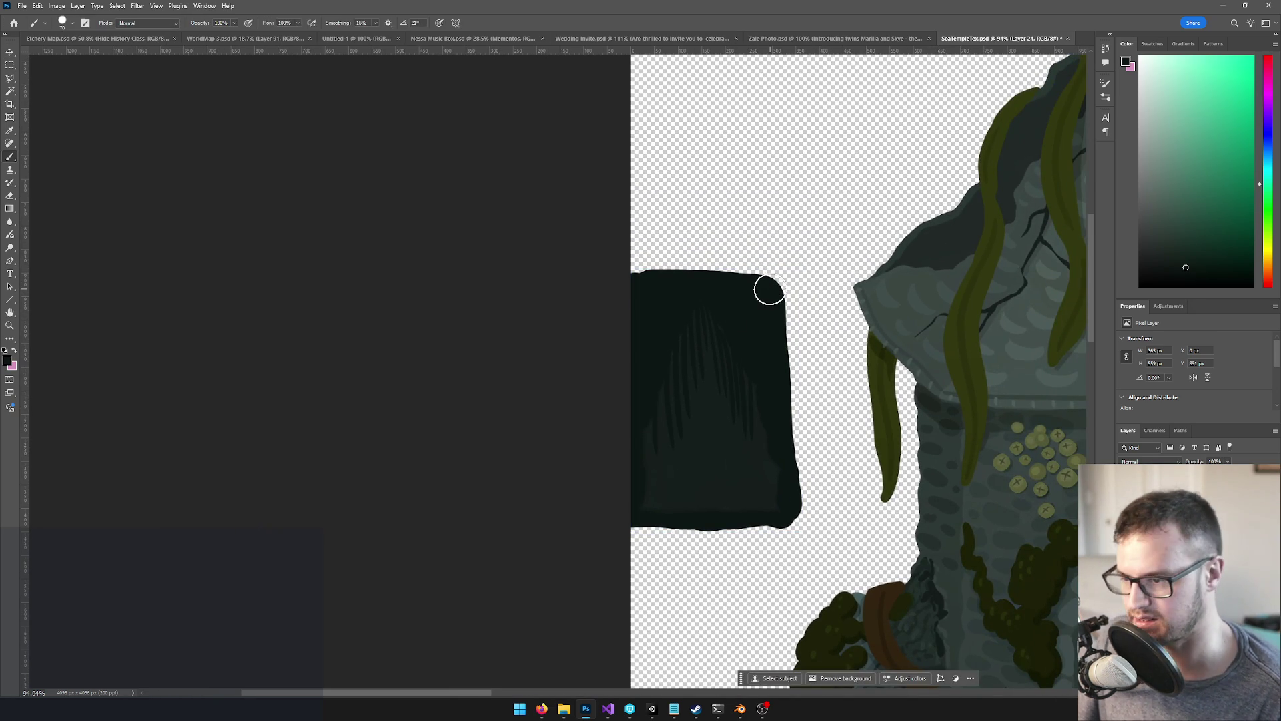
{"action": "left_click", "coordinate": [767, 269]}
{"action": "mouse_move", "coordinate": [767, 269]}
{"action": "left_mouse_down"}
{"action": "mouse_move", "coordinate": [630, 263]}
{"action": "mouse_move", "coordinate": [763, 258]}
{"action": "mouse_move", "coordinate": [599, 241]}
{"action": "left_mouse_up"}
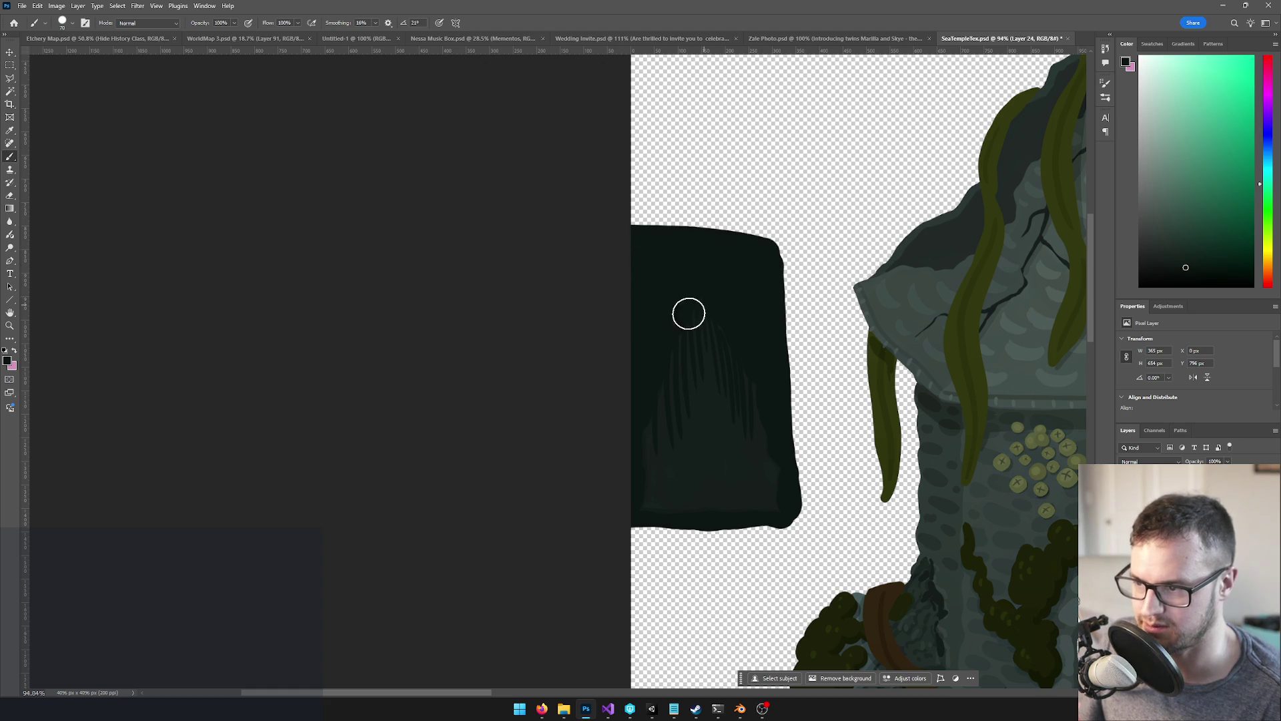
{"action": "key", "text": "ctrl+s"}
{"action": "key", "text": "alt+Tab"}
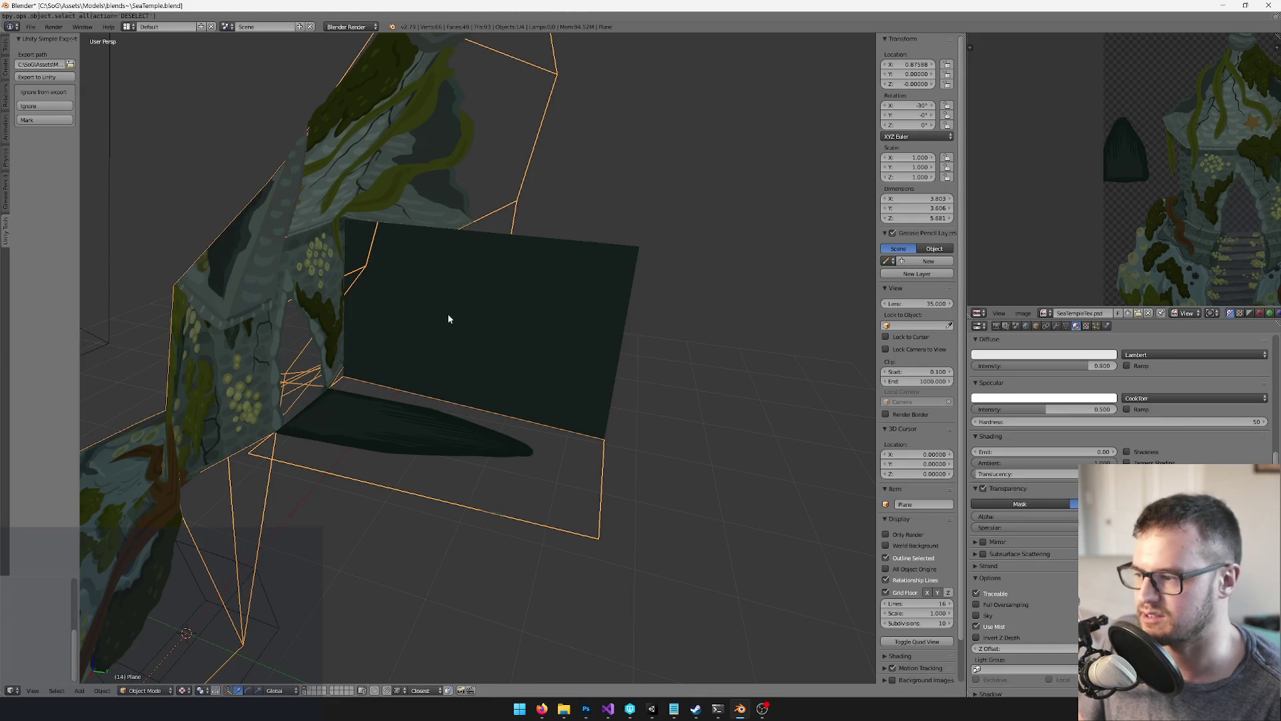
Show the white mesh's layer and start editing Plane.003 from a front view
{"action": "left_click_drag", "start_coordinate": [449, 420], "coordinate": [460, 413]}
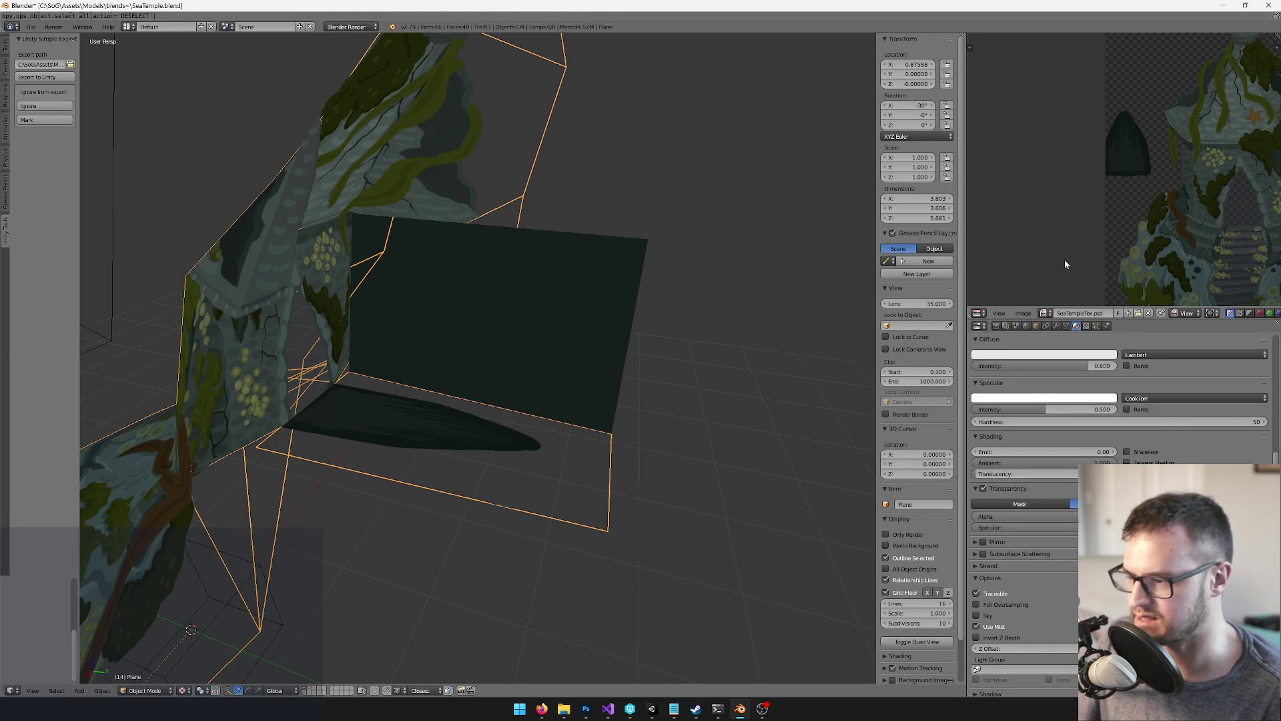
{"action": "mouse_move", "coordinate": [610, 385]}
{"action": "left_mouse_down"}
{"action": "mouse_move", "coordinate": [514, 398]}
{"action": "mouse_move", "coordinate": [580, 406]}
{"action": "mouse_move", "coordinate": [411, 398]}
{"action": "mouse_move", "coordinate": [507, 397]}
{"action": "mouse_move", "coordinate": [569, 465]}
{"action": "mouse_move", "coordinate": [623, 449]}
{"action": "mouse_move", "coordinate": [596, 656]}
{"action": "left_mouse_up"}
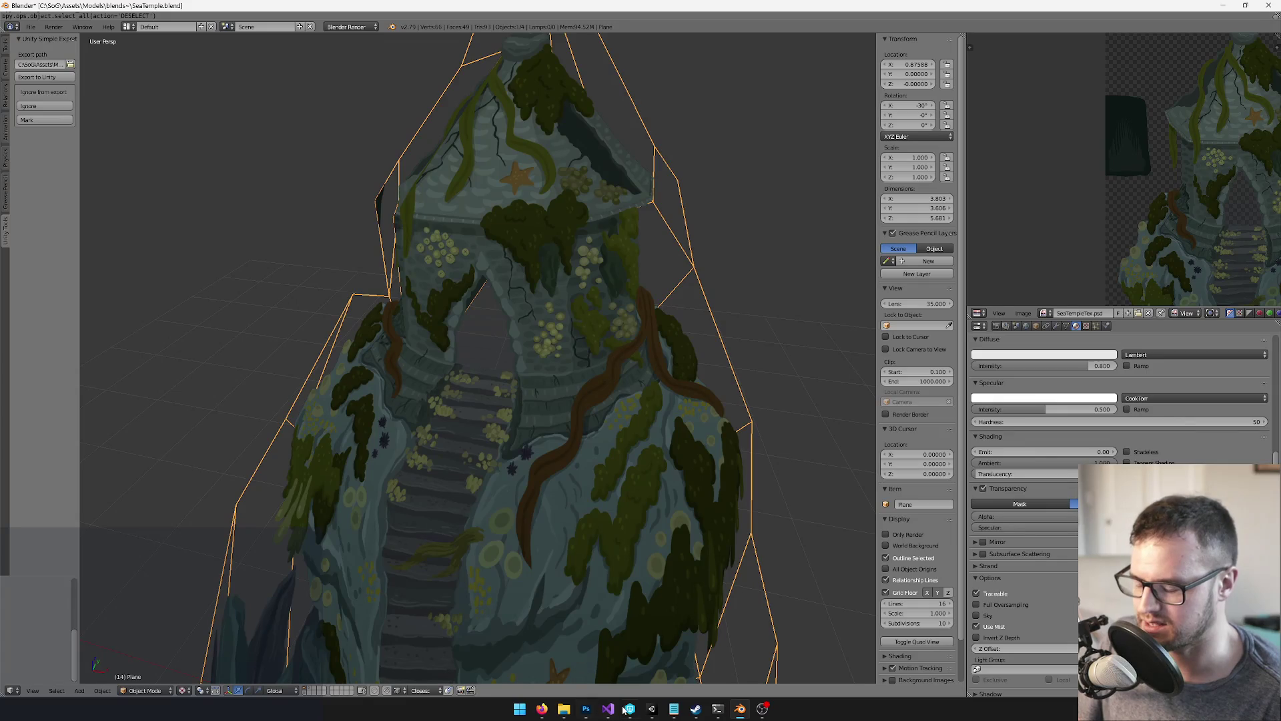
{"action": "scroll", "coordinate": [410, 449], "scroll_direction": "up", "scroll_amount": 2}
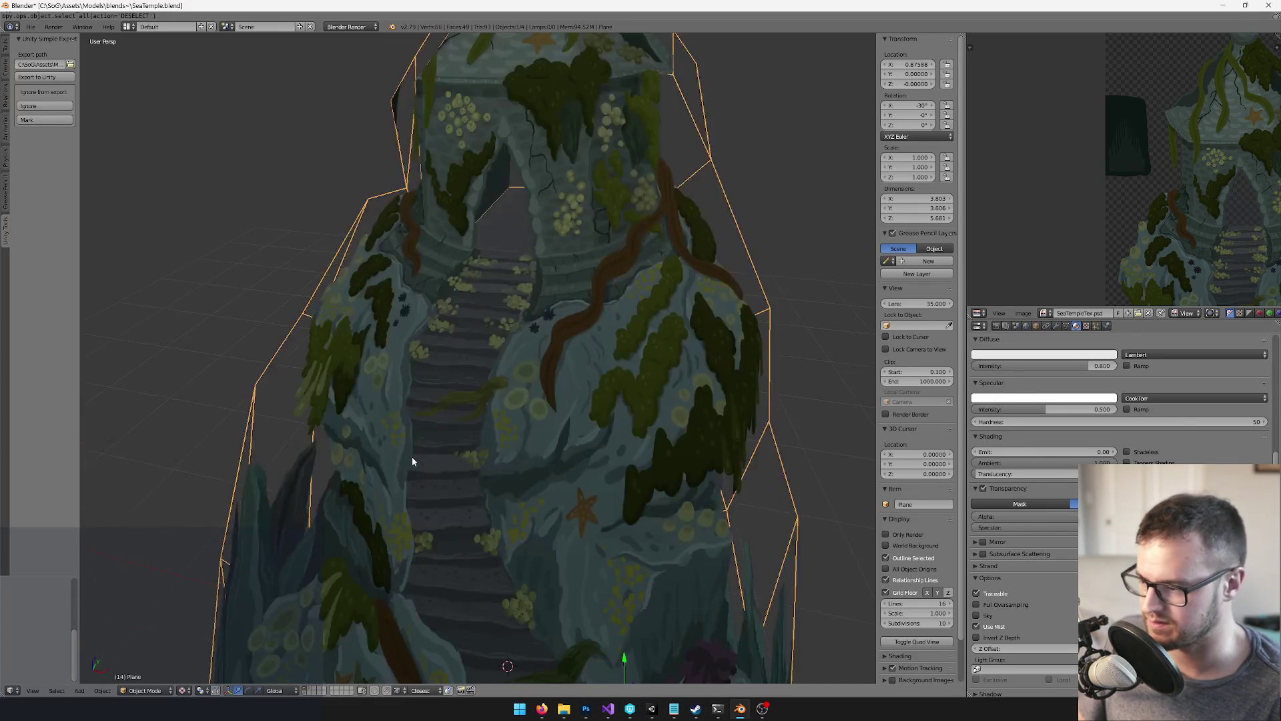
{"action": "scroll", "coordinate": [410, 447], "scroll_direction": "down", "scroll_amount": 5}
{"action": "left_click", "coordinate": [303, 690]}
{"action": "right_click", "coordinate": [483, 362]}
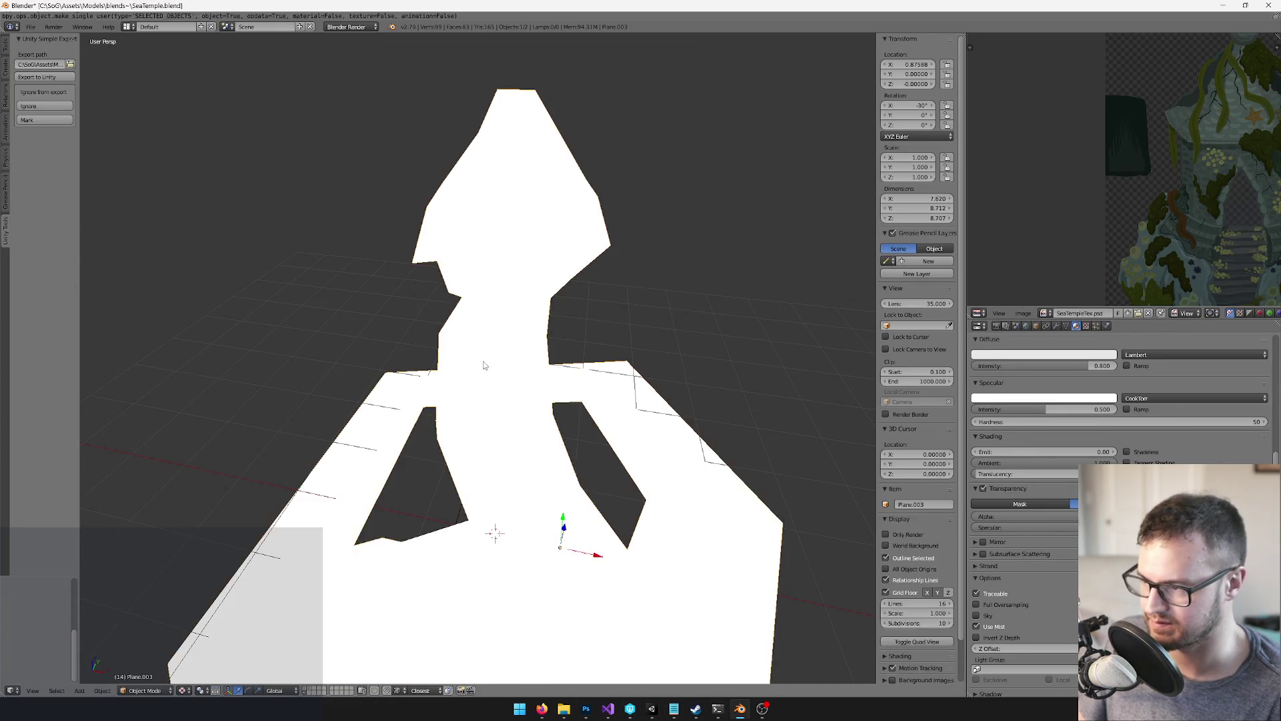
{"action": "key", "text": "Tab"}
{"action": "scroll", "coordinate": [483, 361], "scroll_direction": "up", "scroll_amount": 4}
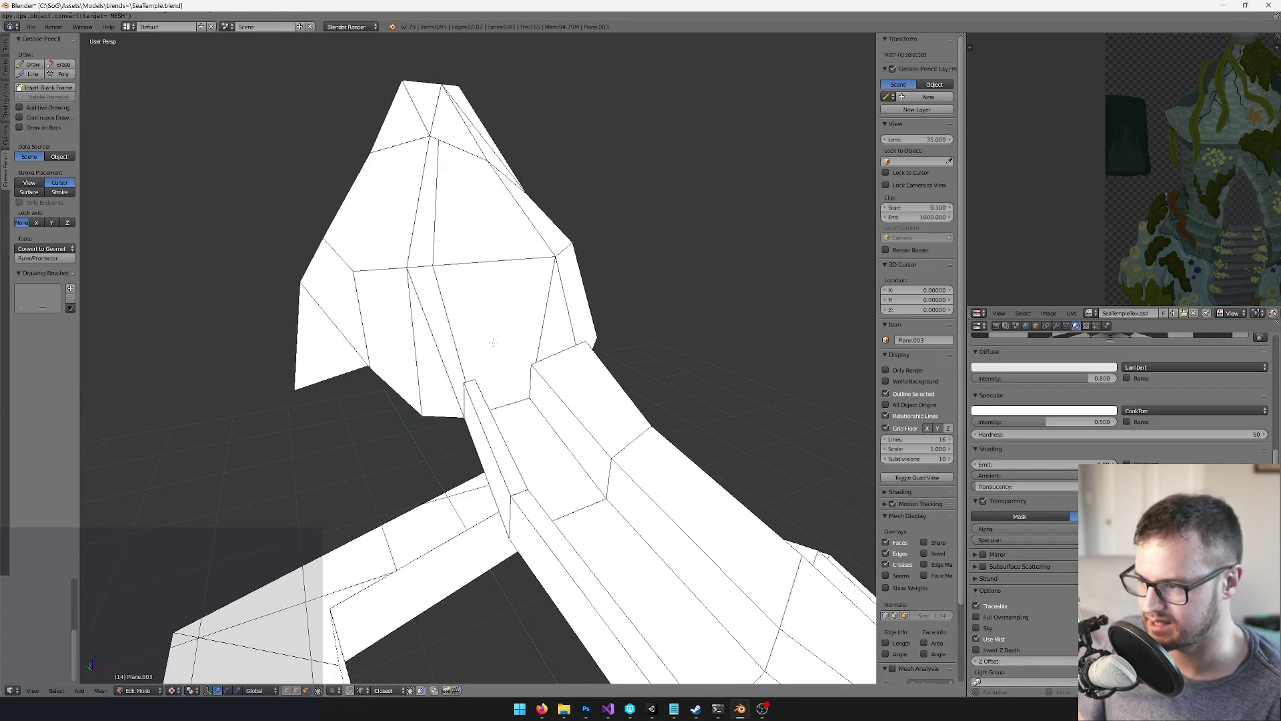
Scale a spire face's top edge inward to narrow it
{"action": "right_click", "coordinate": [562, 368]}
{"action": "left_click_drag", "start_coordinate": [563, 367], "coordinate": [318, 588]}
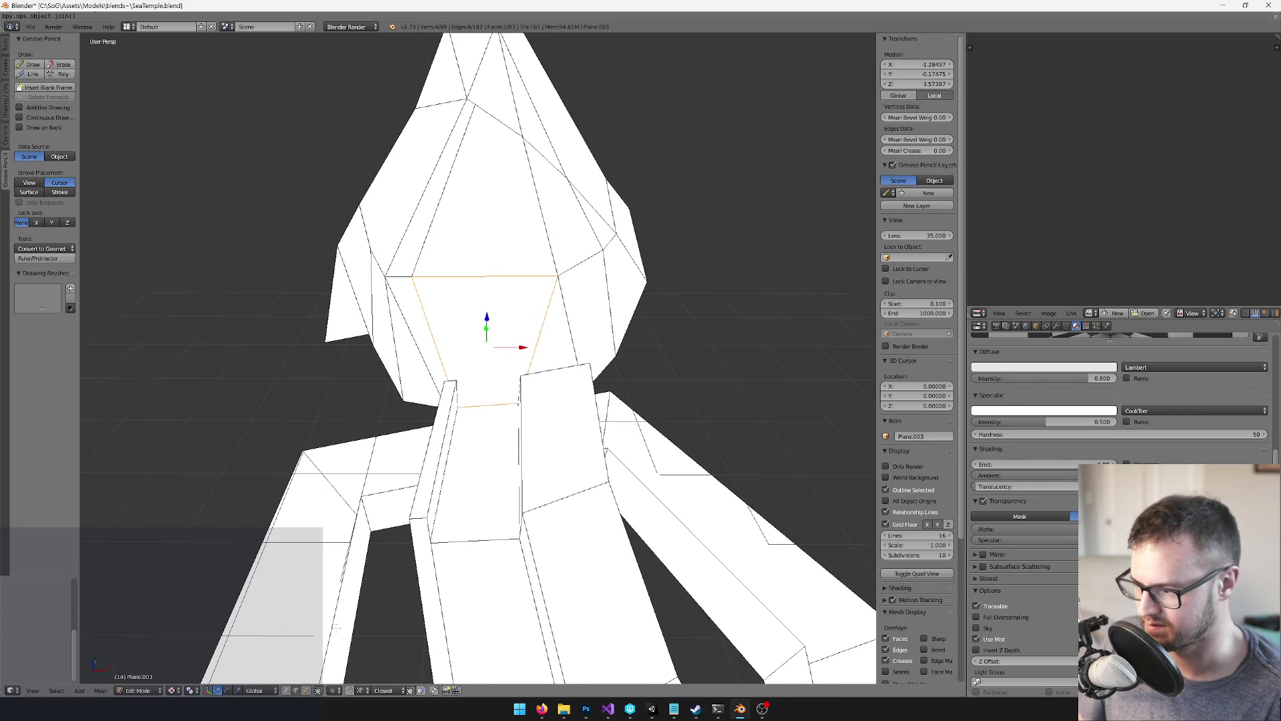
{"action": "right_click", "coordinate": [483, 275]}
{"action": "key", "text": "s"}
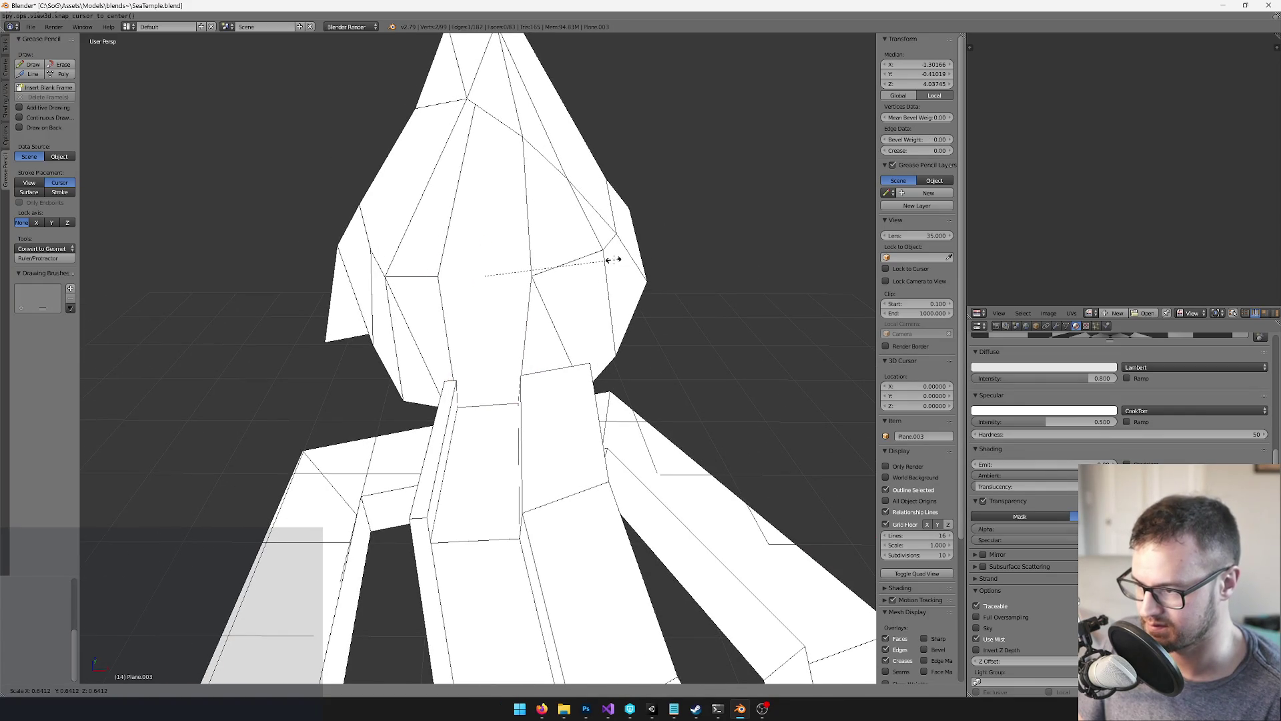
{"action": "left_click", "coordinate": [624, 257]}
{"action": "left_click_drag", "start_coordinate": [625, 258], "coordinate": [507, 366]}
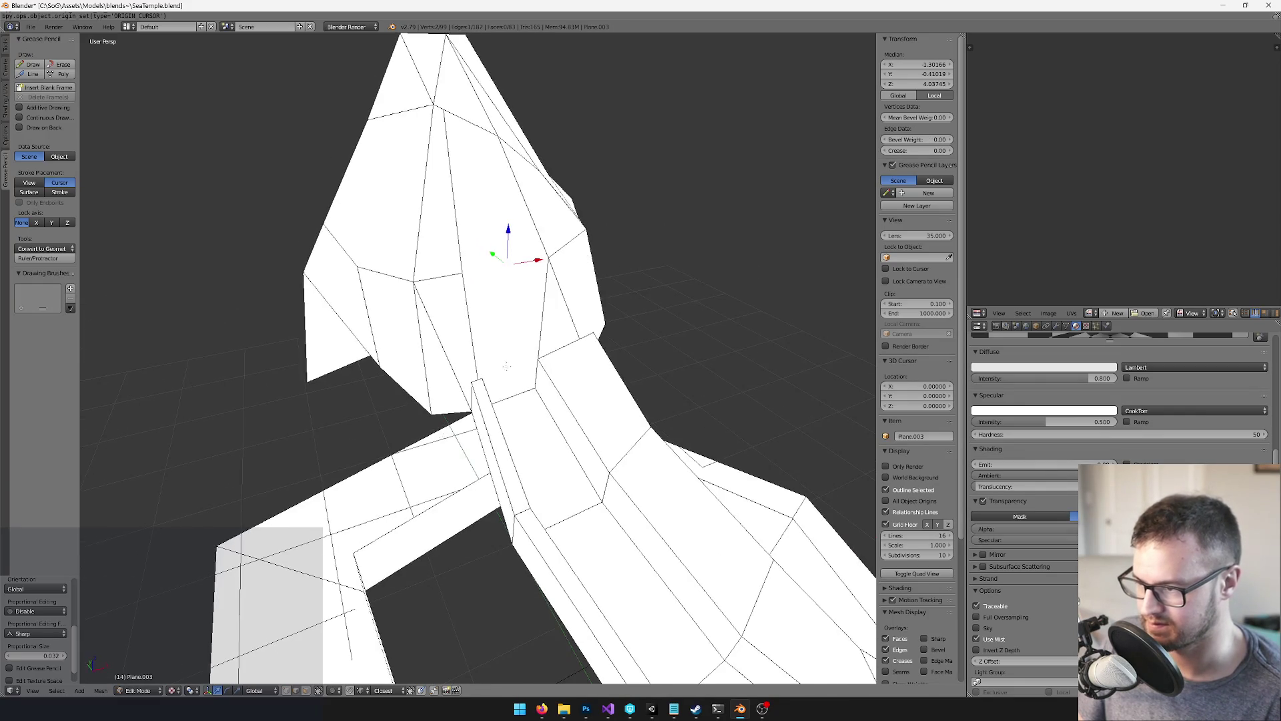
{"action": "right_click", "coordinate": [532, 299]}
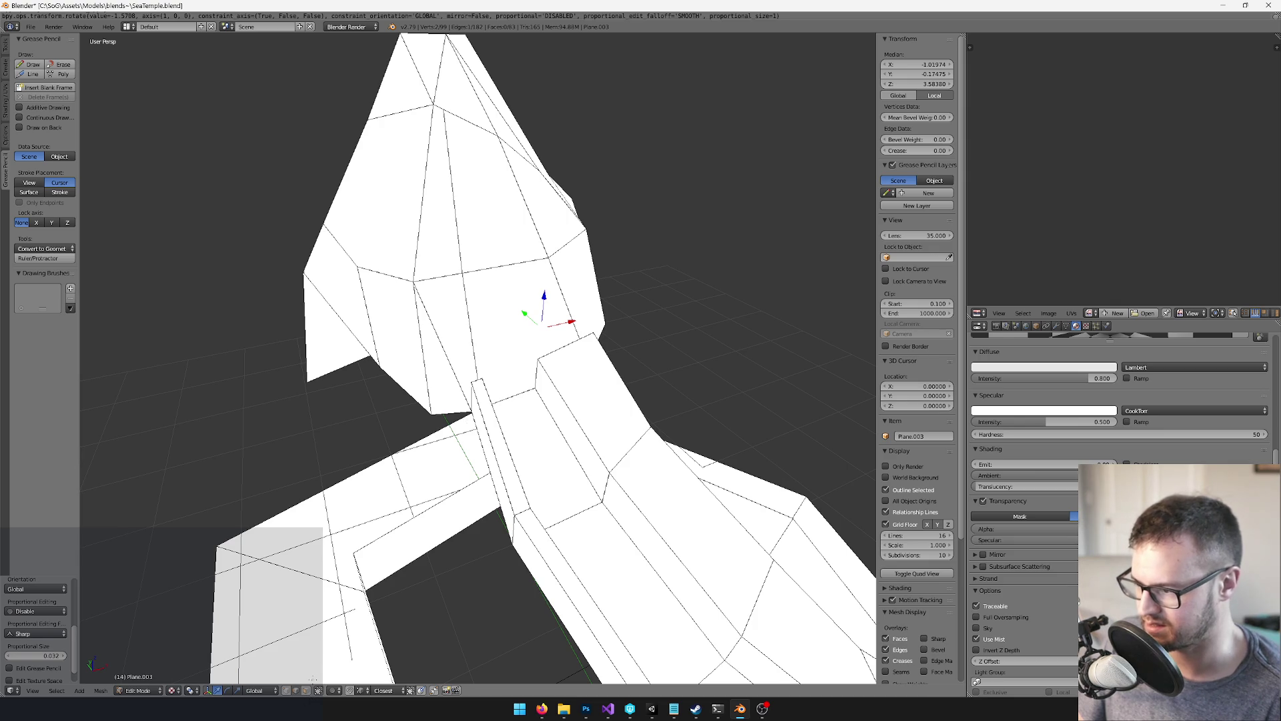
Extrude a spire face outward and move it into a small protrusion
{"action": "right_click", "coordinate": [519, 337]}
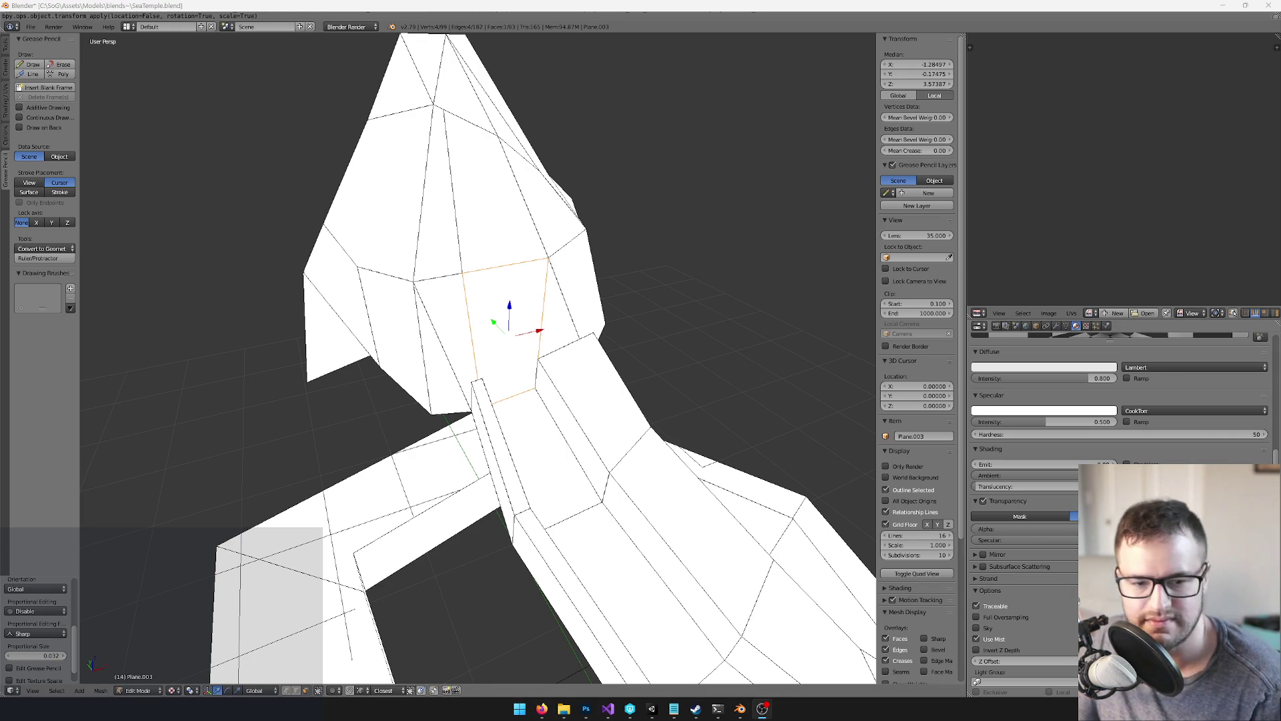
{"action": "key", "text": "e"}
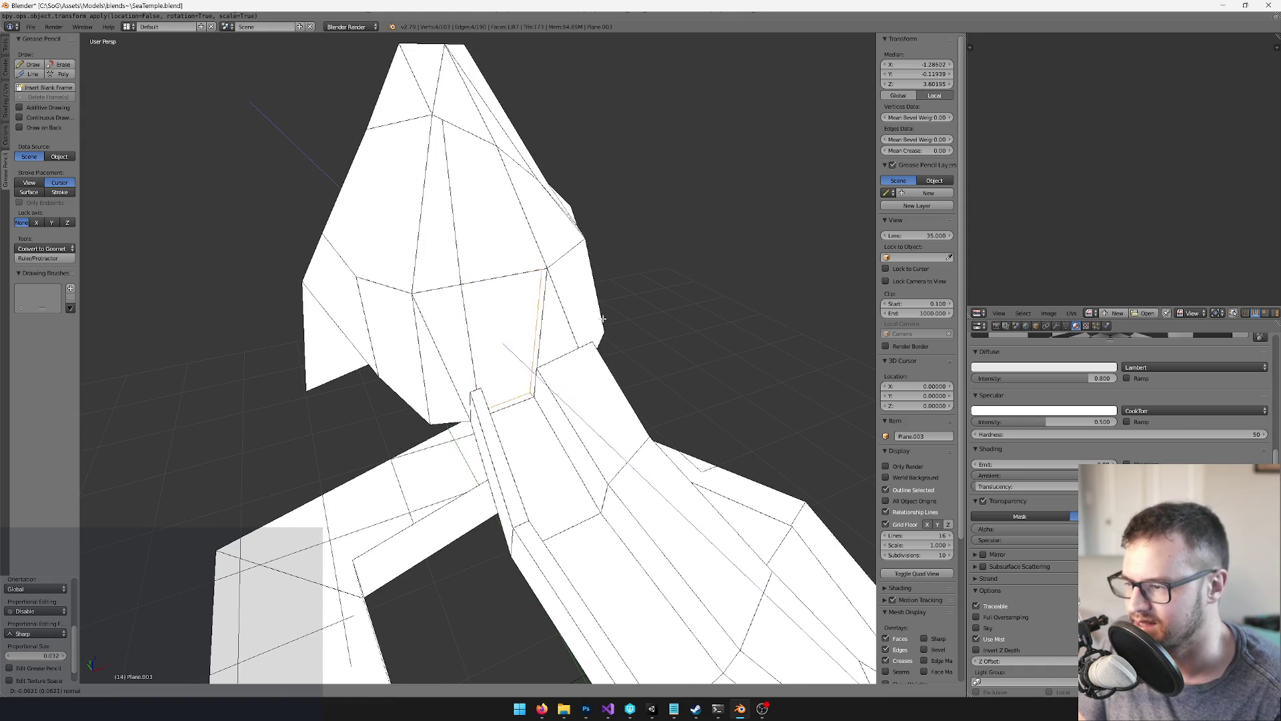
{"action": "left_click", "coordinate": [605, 320]}
{"action": "mouse_move", "coordinate": [604, 319]}
{"action": "left_mouse_down"}
{"action": "mouse_move", "coordinate": [672, 289]}
{"action": "mouse_move", "coordinate": [610, 286]}
{"action": "mouse_move", "coordinate": [576, 250]}
{"action": "mouse_move", "coordinate": [518, 257]}
{"action": "left_mouse_up"}
{"action": "key", "text": "g"}
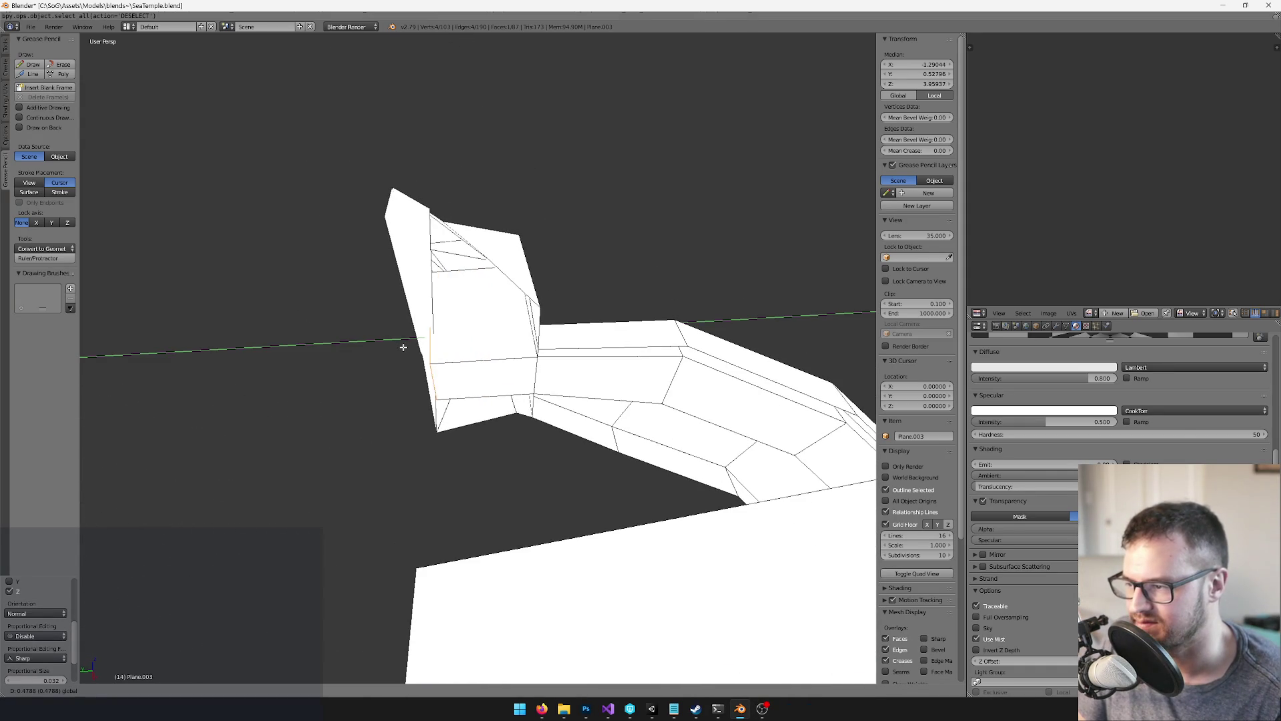
{"action": "left_click", "coordinate": [404, 346]}
{"action": "mouse_move", "coordinate": [403, 346]}
{"action": "left_mouse_down"}
{"action": "mouse_move", "coordinate": [474, 389]}
{"action": "mouse_move", "coordinate": [622, 417]}
{"action": "mouse_move", "coordinate": [498, 267]}
{"action": "mouse_move", "coordinate": [378, 604]}
{"action": "mouse_move", "coordinate": [318, 703]}
{"action": "left_mouse_up"}
Duplicate an edge on the spire's side and move the copy along Y
{"action": "key", "text": "a"}
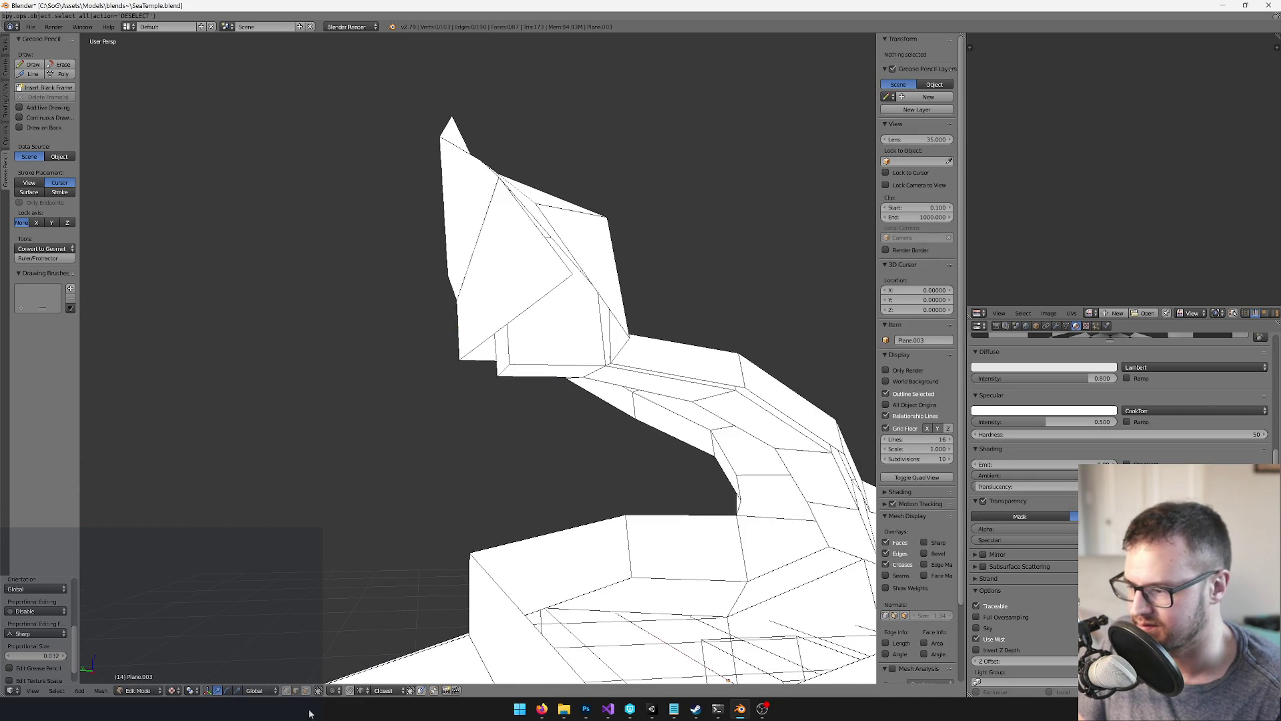
{"action": "right_click", "coordinate": [465, 362]}
{"action": "key", "text": "shift+d"}
{"action": "key", "text": "y"}
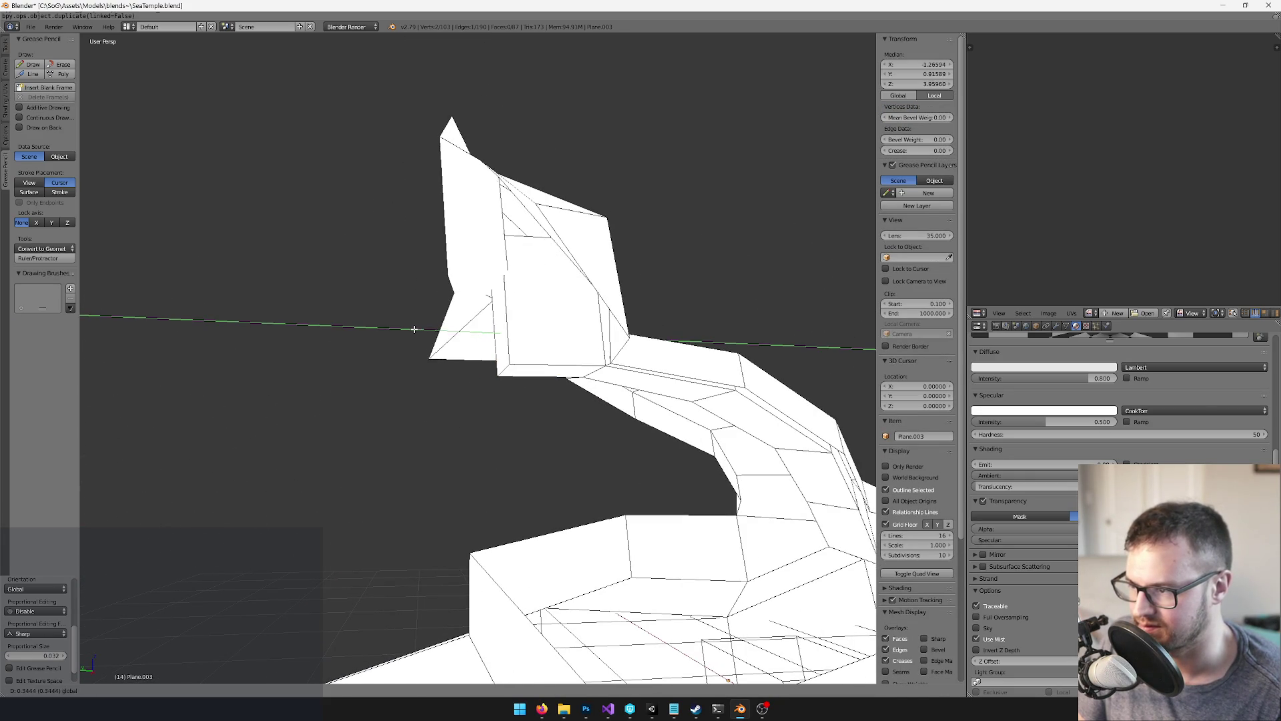
{"action": "left_click", "coordinate": [386, 330]}
{"action": "left_click_drag", "start_coordinate": [387, 330], "coordinate": [517, 344]}
{"action": "mouse_move", "coordinate": [516, 343]}
{"action": "left_mouse_down"}
{"action": "mouse_move", "coordinate": [528, 334]}
{"action": "mouse_move", "coordinate": [519, 340]}
{"action": "left_mouse_up"}
Delete a face on top of the mesh, frame the top edge loop, and recenter the 3D cursor
{"action": "right_click", "coordinate": [490, 302]}
{"action": "key", "text": "x"}
{"action": "left_click", "coordinate": [490, 299]}
{"action": "right_click", "coordinate": [568, 228], "text": "alt"}
{"action": "key", "text": "KP_Decimal"}
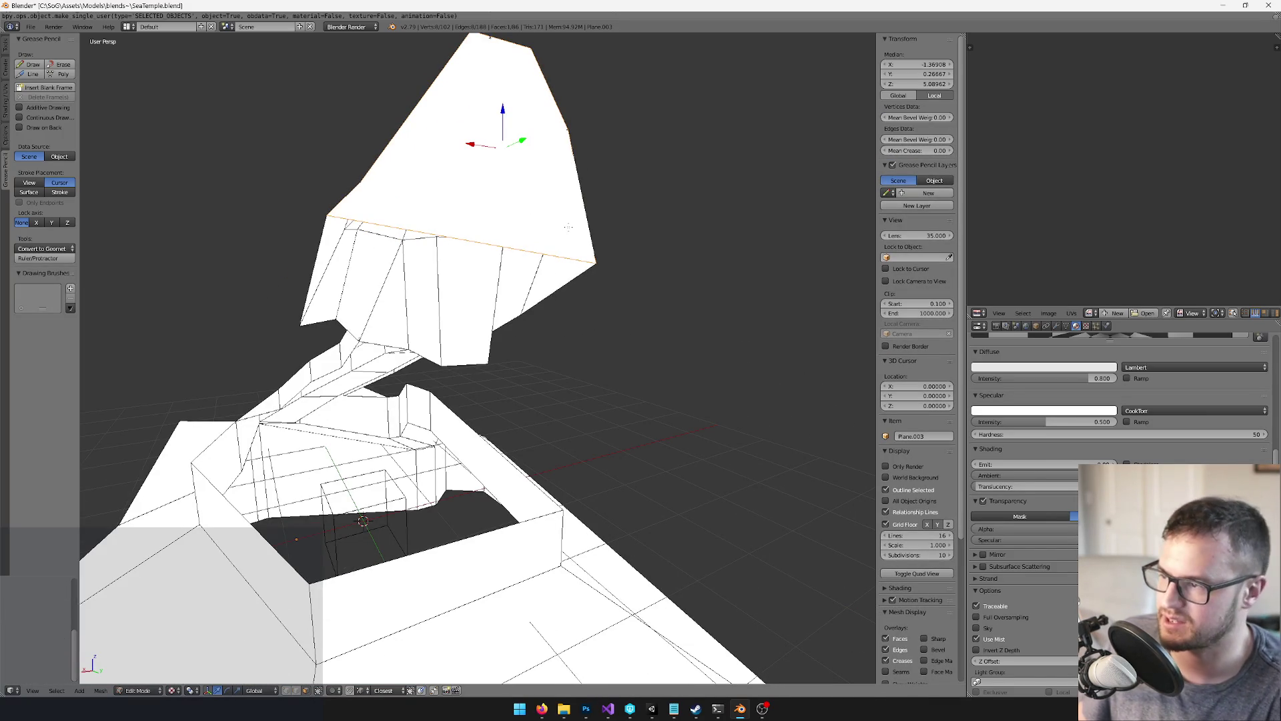
{"action": "key", "text": "shift+c"}
Select a wall face and move it along one axis
{"action": "right_click", "coordinate": [467, 303]}
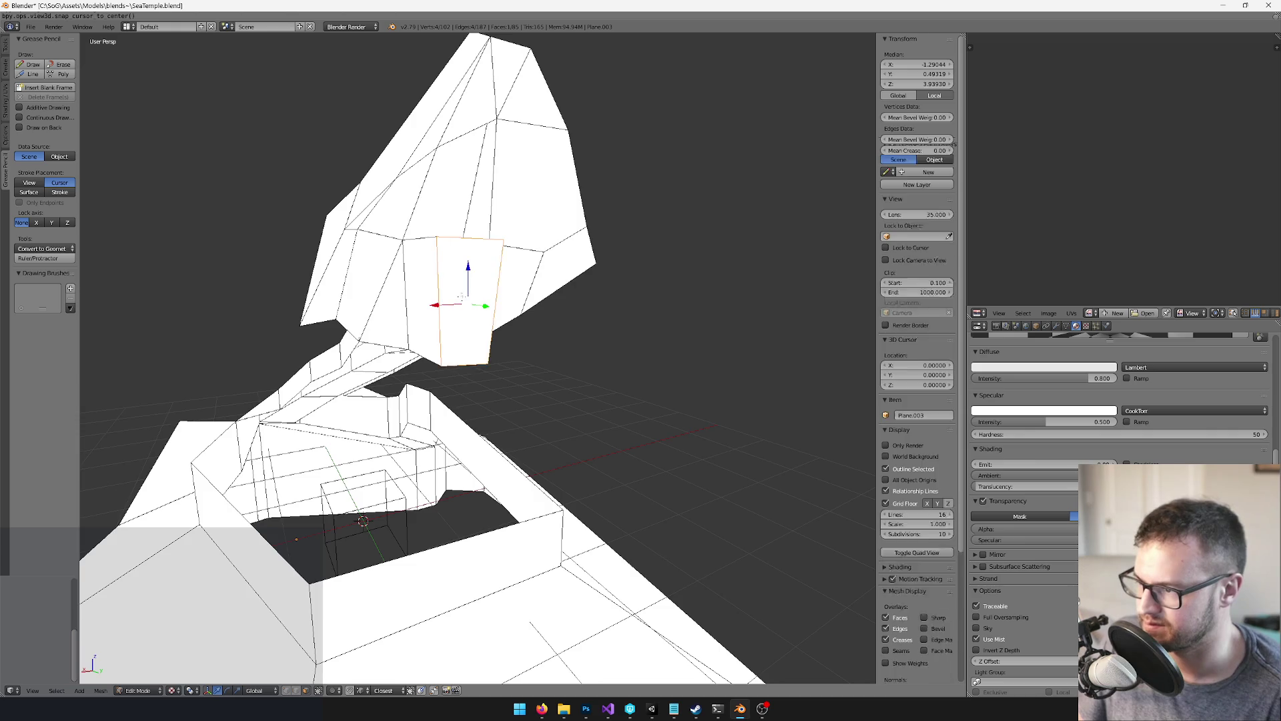
{"action": "key", "text": "KP_Decimal"}
{"action": "key", "text": "g"}
{"action": "left_click", "coordinate": [567, 313]}
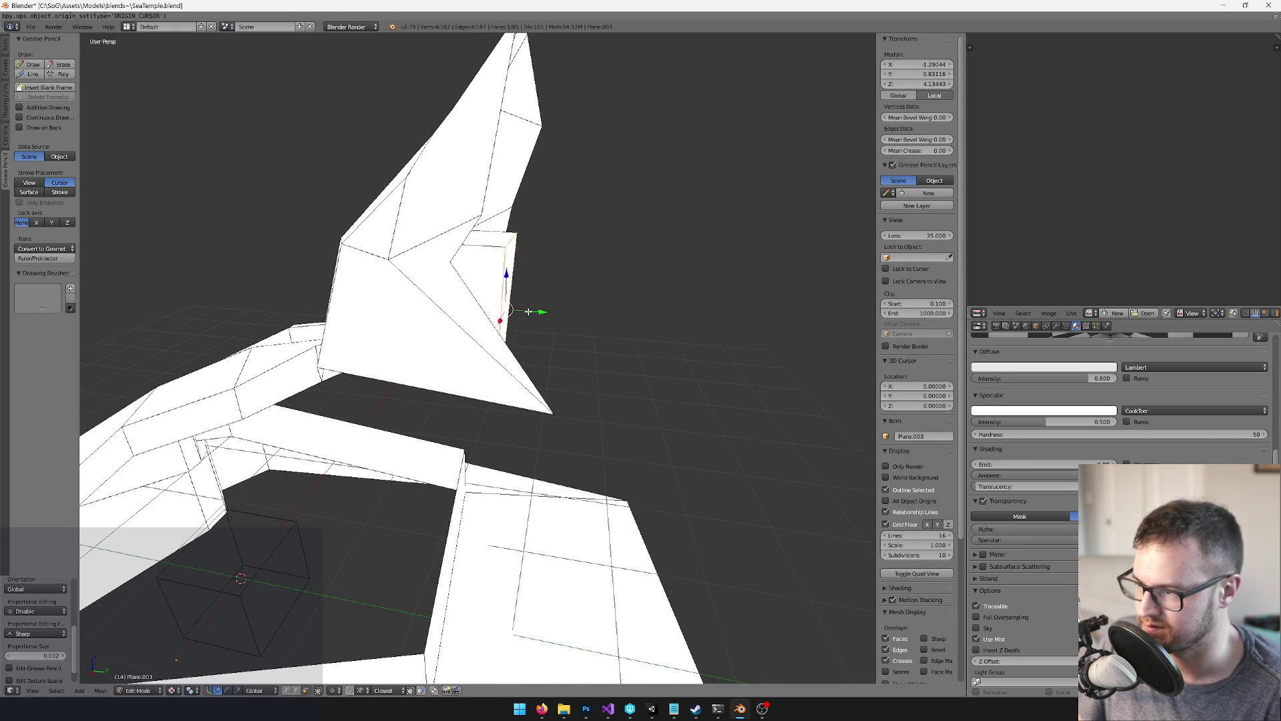
{"action": "key", "text": "KP_Decimal"}
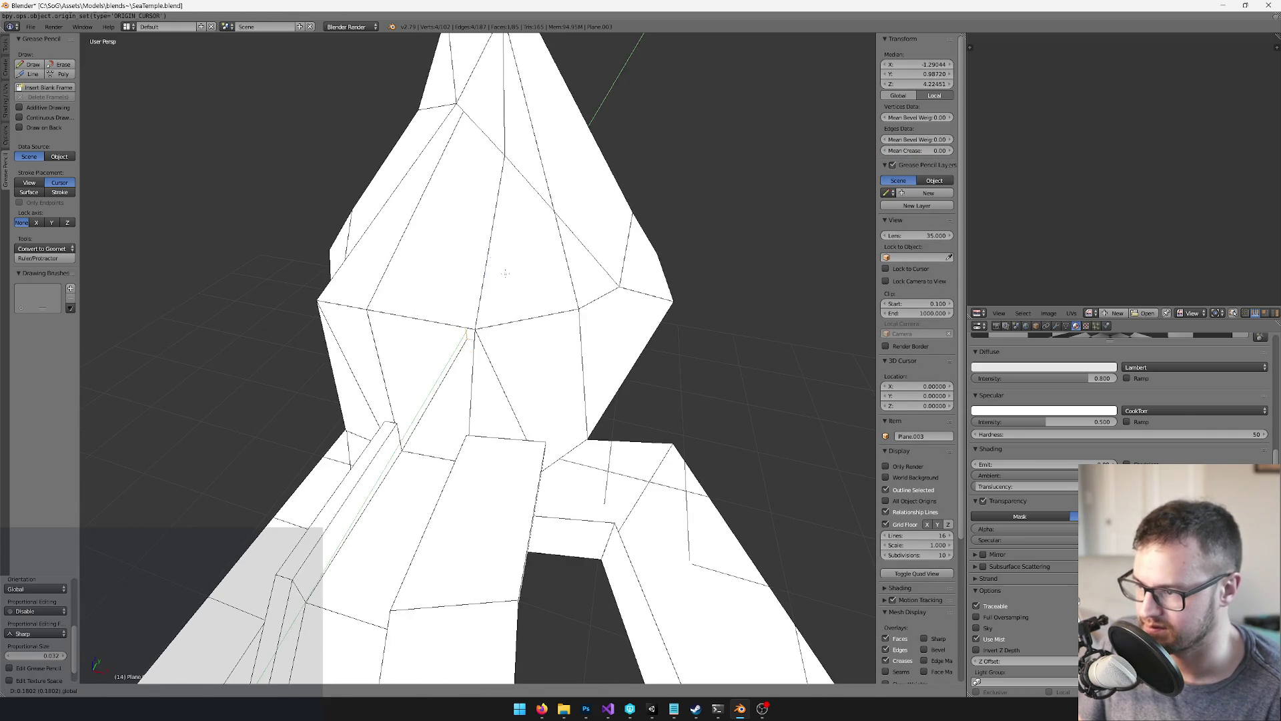
Send Plane.003 to layer 10, let Unity reimport, then bring Blender back
{"action": "key", "text": "Tab"}
{"action": "key", "text": "m"}
{"action": "key", "text": "0"}
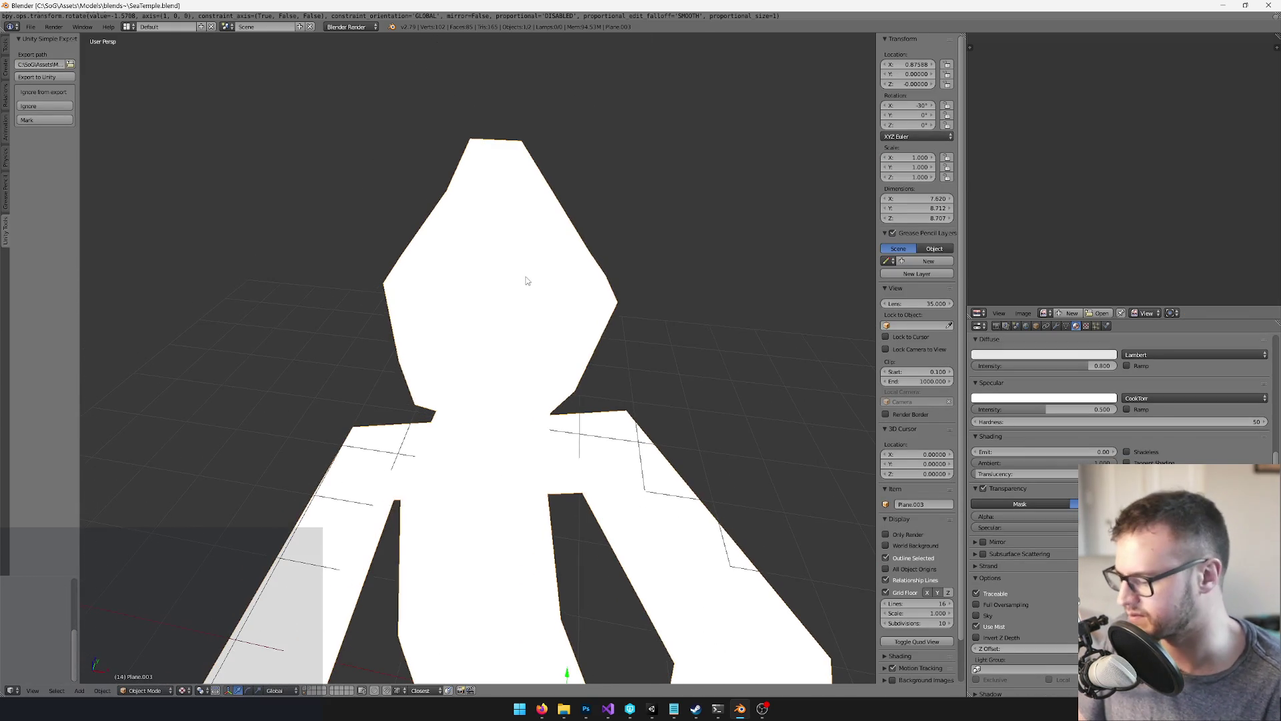
{"action": "left_click_drag", "start_coordinate": [524, 294], "coordinate": [538, 256]}
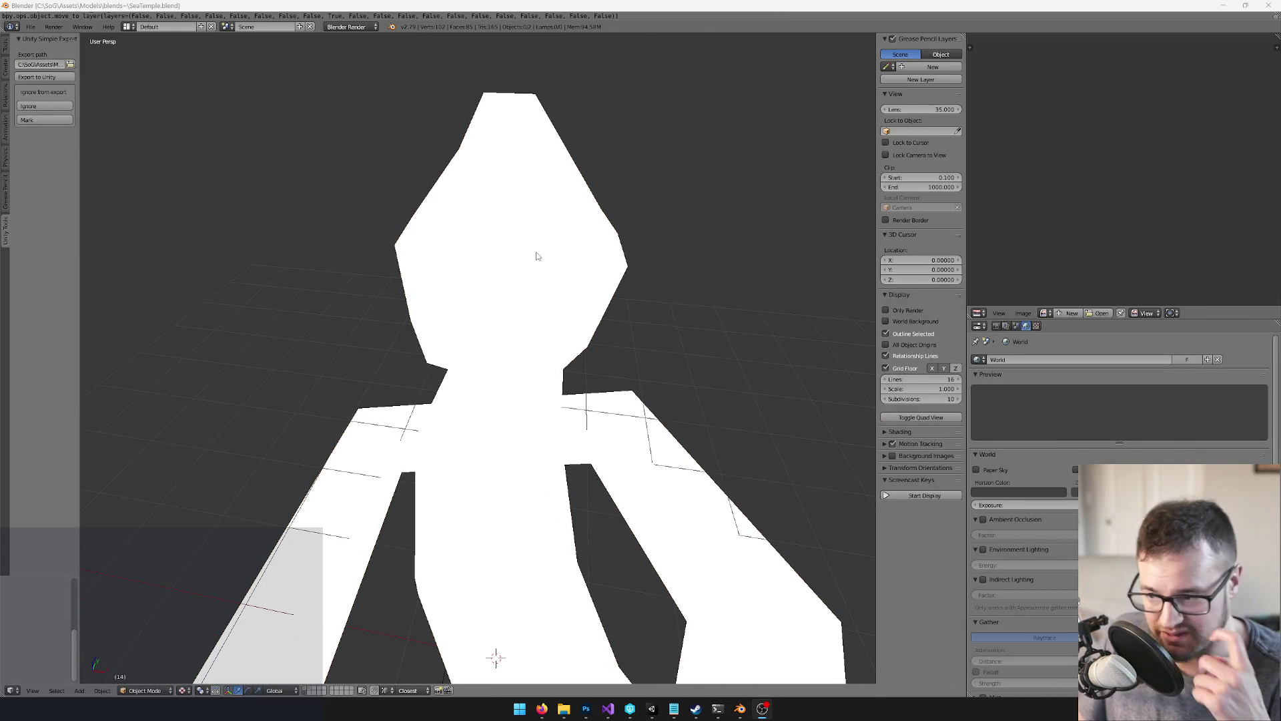
{"action": "left_click", "coordinate": [653, 710]}
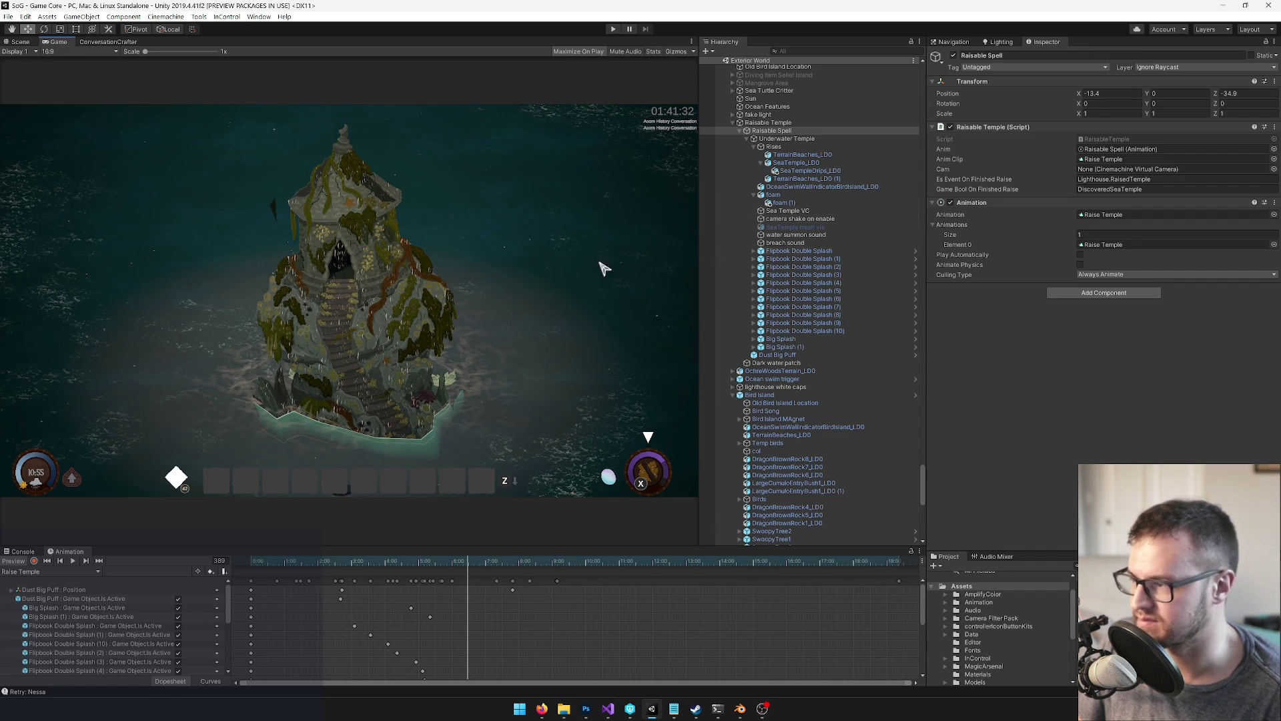
{"action": "left_click", "coordinate": [745, 711]}
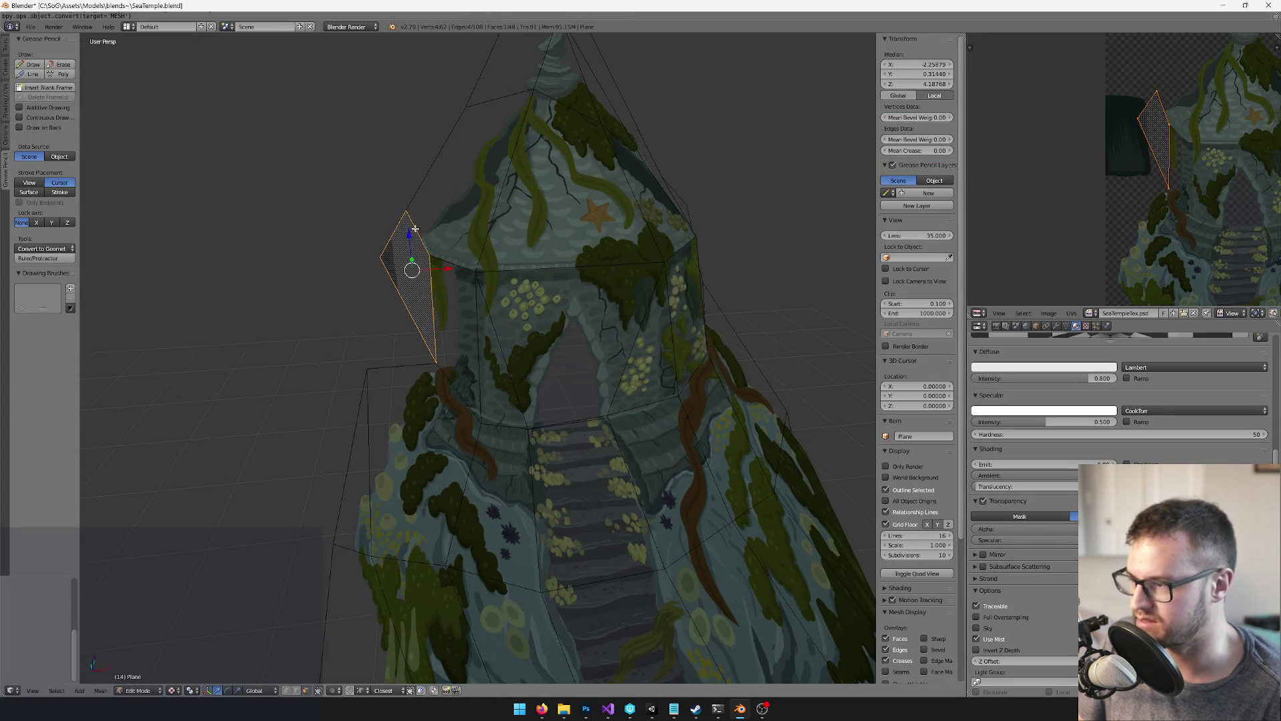
Knife-cut across the plane in Blender, splitting it into two faces
{"action": "key", "text": "k"}
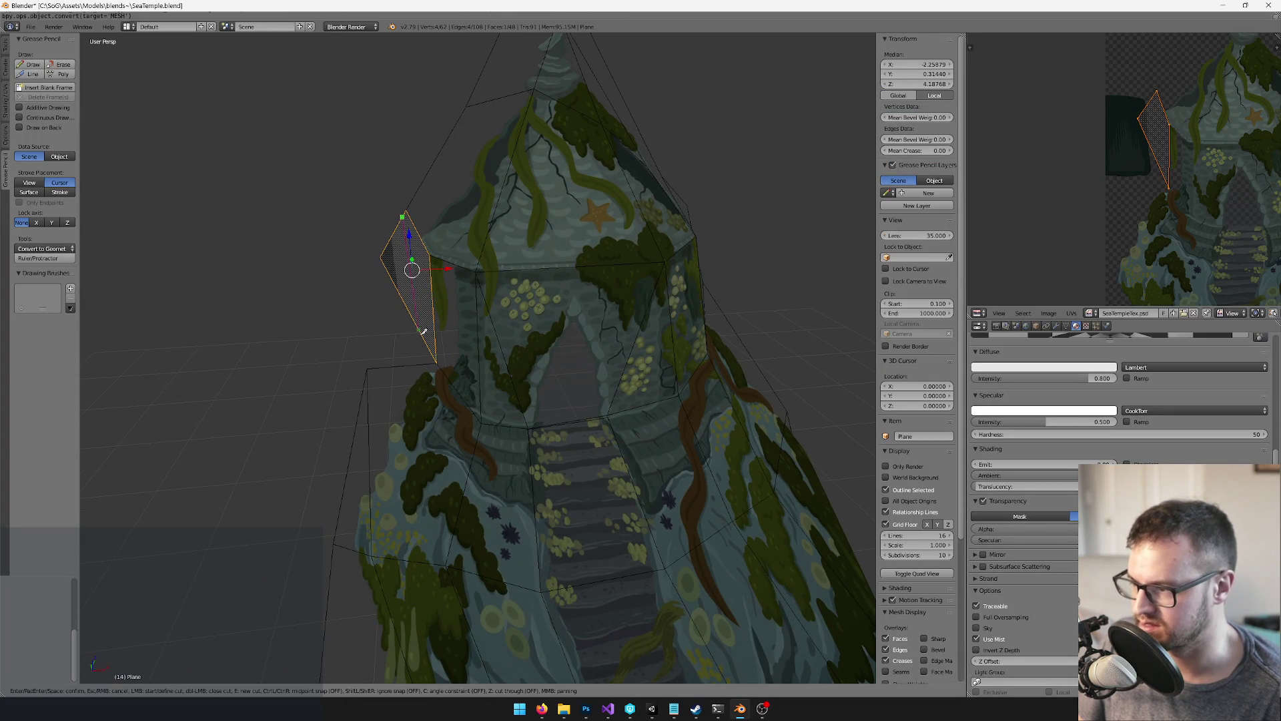
{"action": "left_click", "coordinate": [423, 332]}
{"action": "key", "text": "Return"}
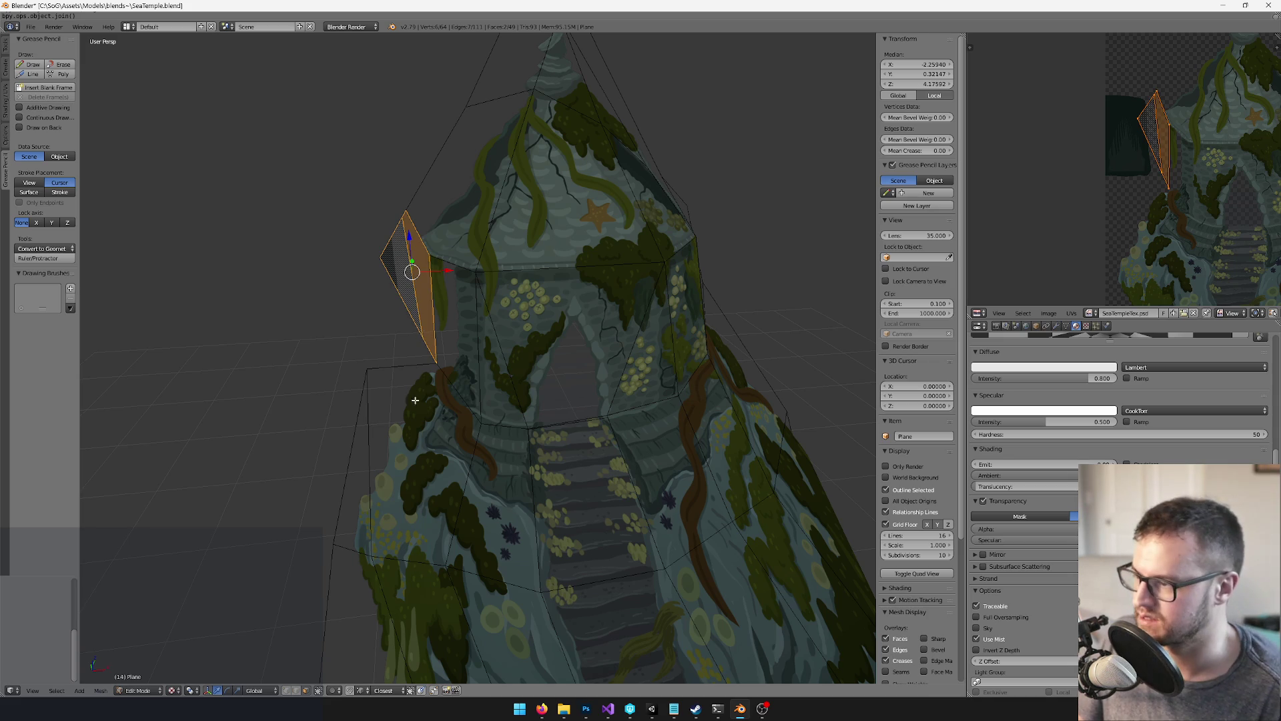
Back in object mode, apply rotation and scale to the plane
{"action": "key", "text": "Tab"}
{"action": "key", "text": "ctrl+a"}
{"action": "left_click", "coordinate": [399, 254]}
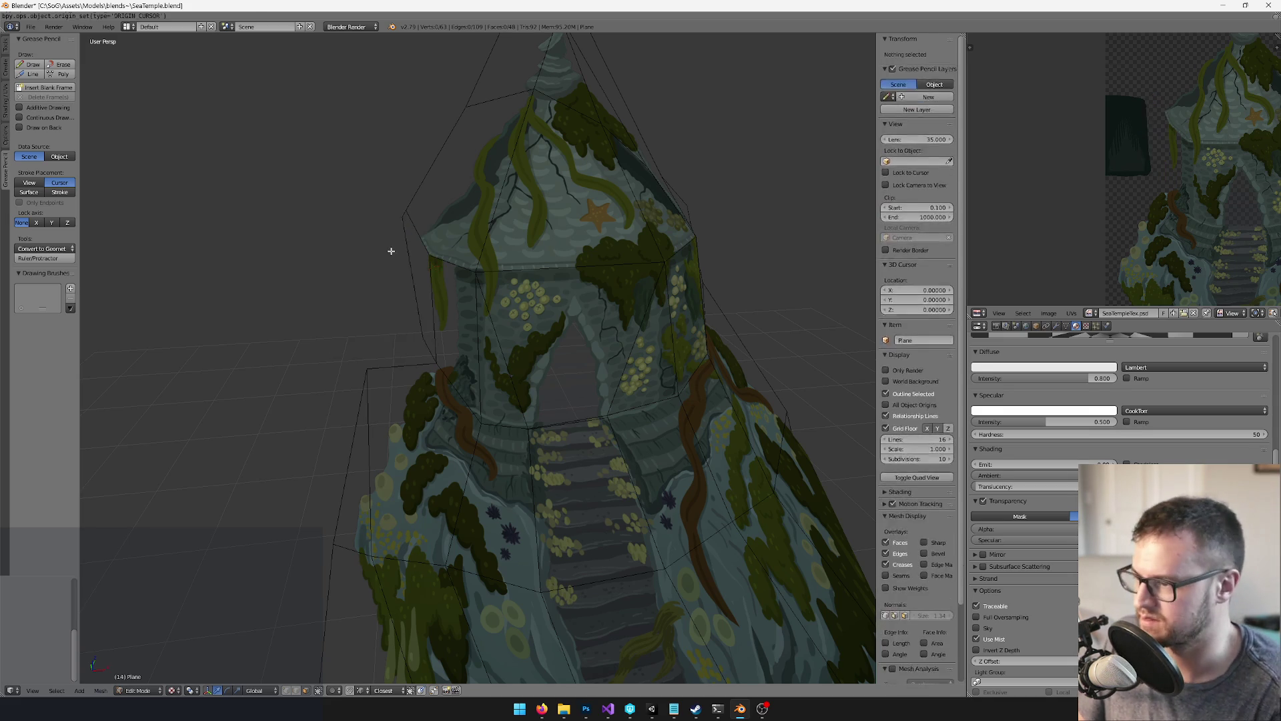
{"action": "scroll", "coordinate": [562, 296], "scroll_direction": "down", "scroll_amount": 5}
Move the plane to layer 10 and return to Unity to reimport it
{"action": "key", "text": "m"}
{"action": "left_click", "coordinate": [514, 290]}
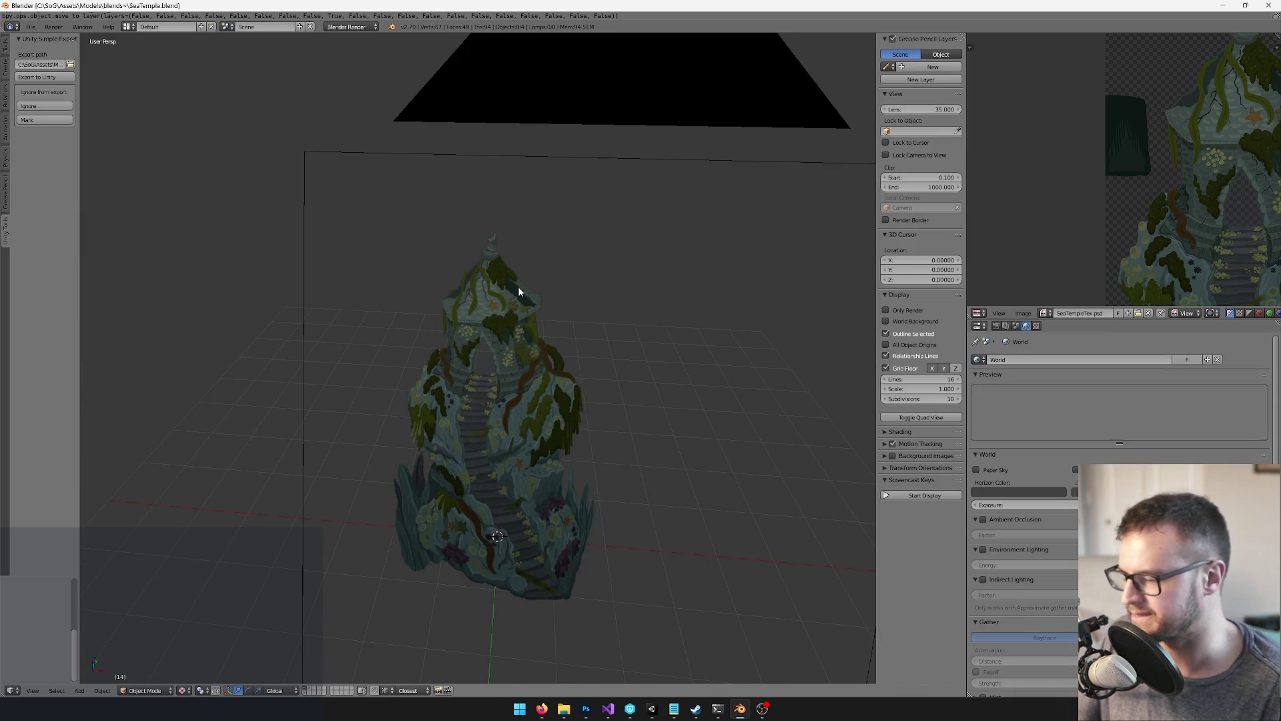
{"action": "key", "text": "alt+Tab"}
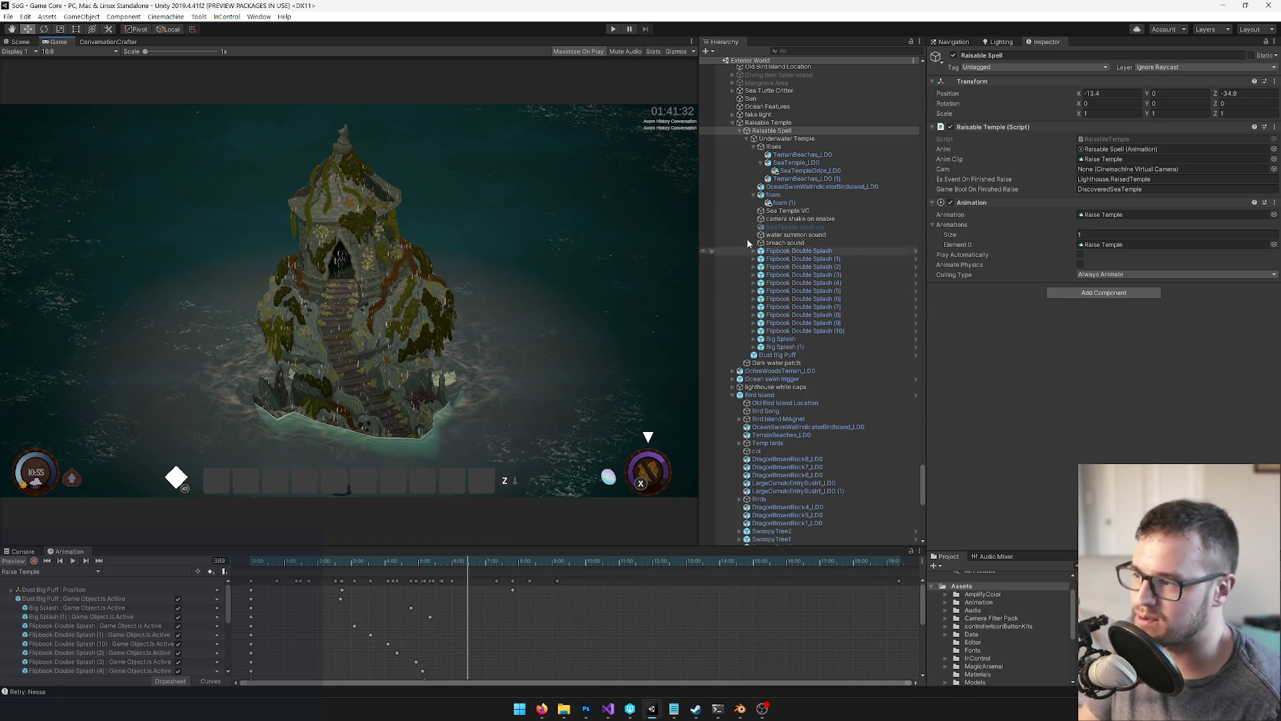
Select and collapse the foam object, then switch to the Scene view
{"action": "left_click", "coordinate": [782, 195]}
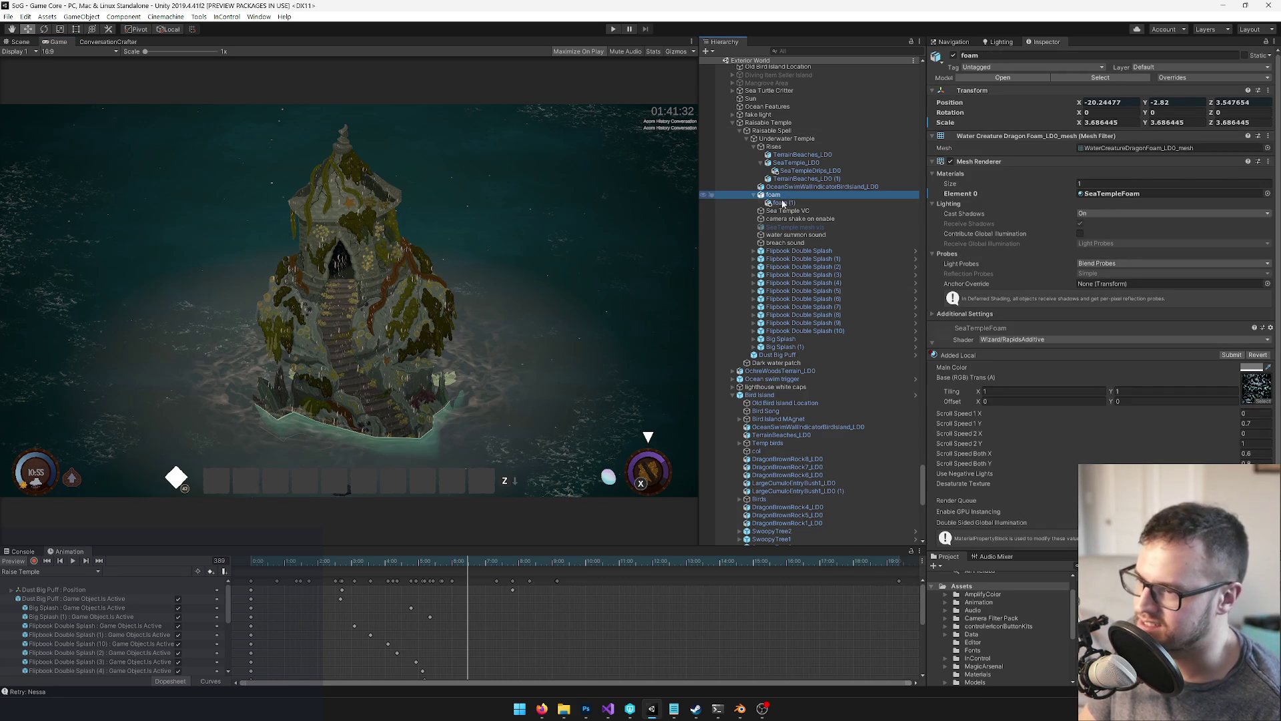
{"action": "left_click", "coordinate": [753, 196]}
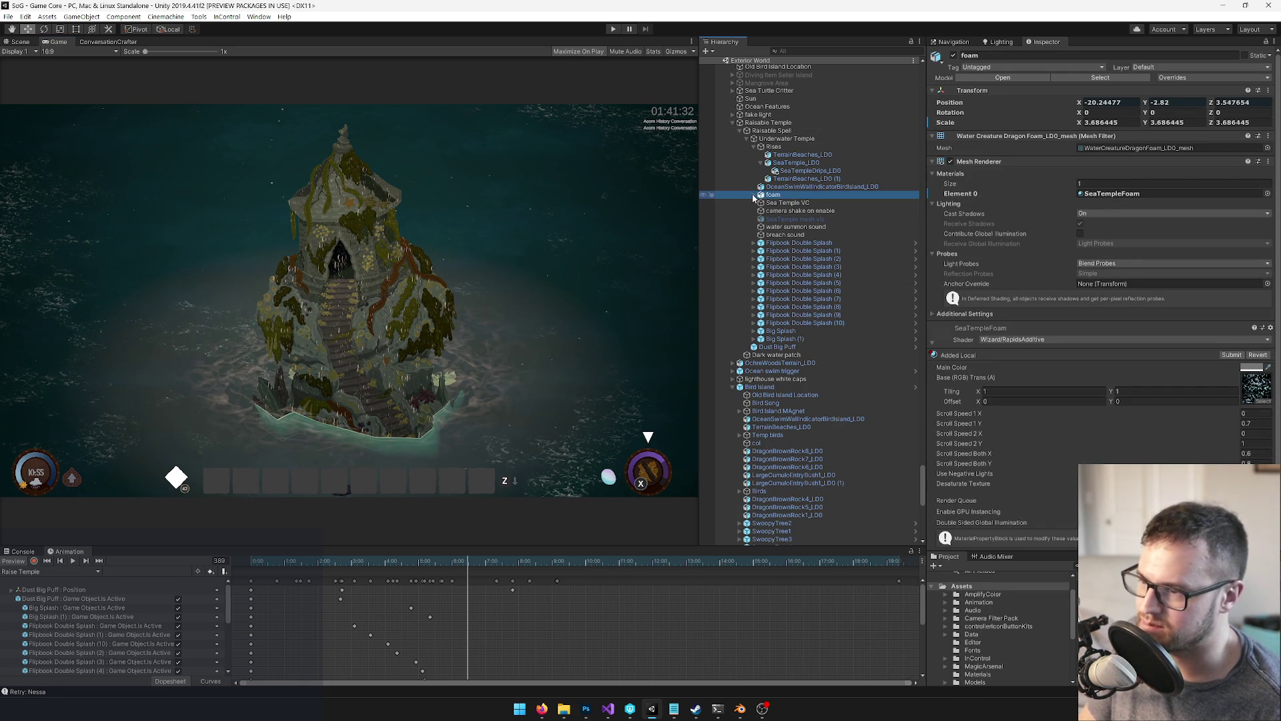
{"action": "left_click", "coordinate": [10, 43]}
Orbit out over the level toward the horizon and open water, picking a seagull
{"action": "left_click_drag", "start_coordinate": [517, 161], "coordinate": [515, 118]}
{"action": "mouse_move", "coordinate": [574, 194]}
{"action": "left_mouse_down"}
{"action": "mouse_move", "coordinate": [321, 272]}
{"action": "mouse_move", "coordinate": [378, 336]}
{"action": "left_mouse_up"}
{"action": "mouse_move", "coordinate": [265, 295]}
{"action": "left_mouse_down"}
{"action": "mouse_move", "coordinate": [200, 243]}
{"action": "mouse_move", "coordinate": [125, 243]}
{"action": "mouse_move", "coordinate": [180, 249]}
{"action": "mouse_move", "coordinate": [434, 352]}
{"action": "left_mouse_up"}
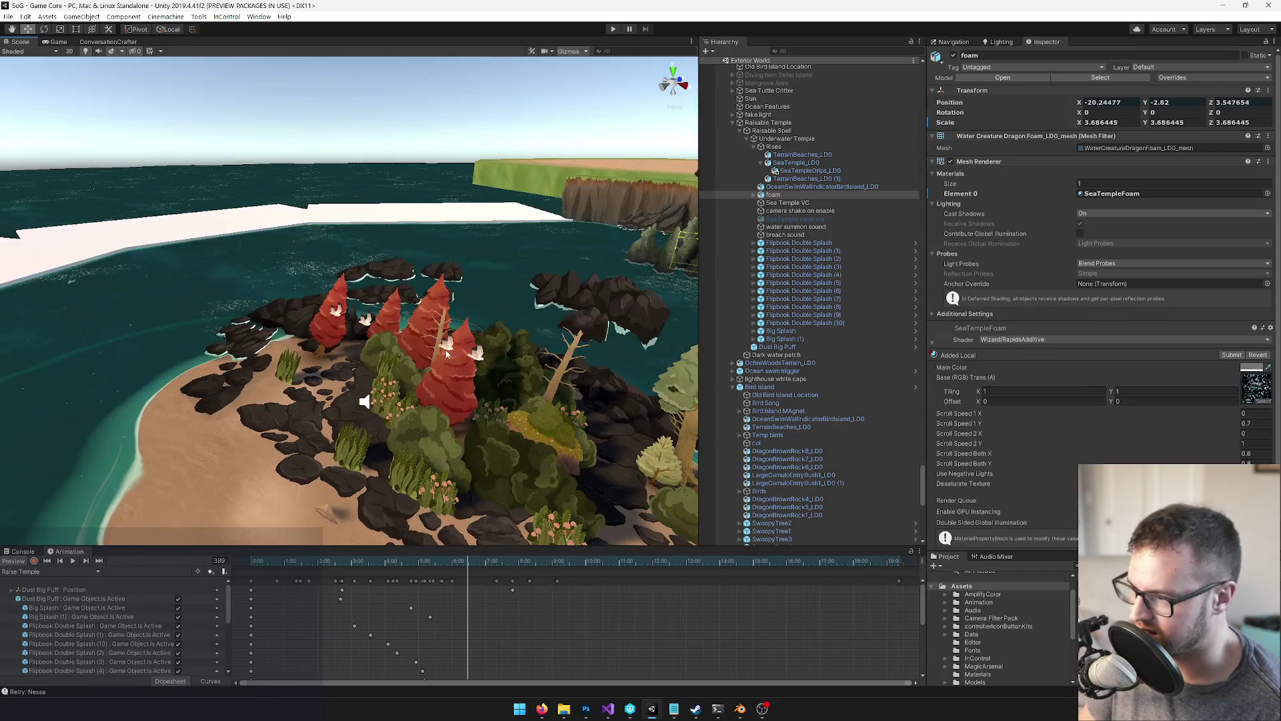
{"action": "left_click", "coordinate": [449, 347]}
Select the Seagulls (1) roaming area, tilt the view level across the water and frame it
{"action": "scroll", "coordinate": [792, 318], "scroll_direction": "up", "scroll_amount": 3}
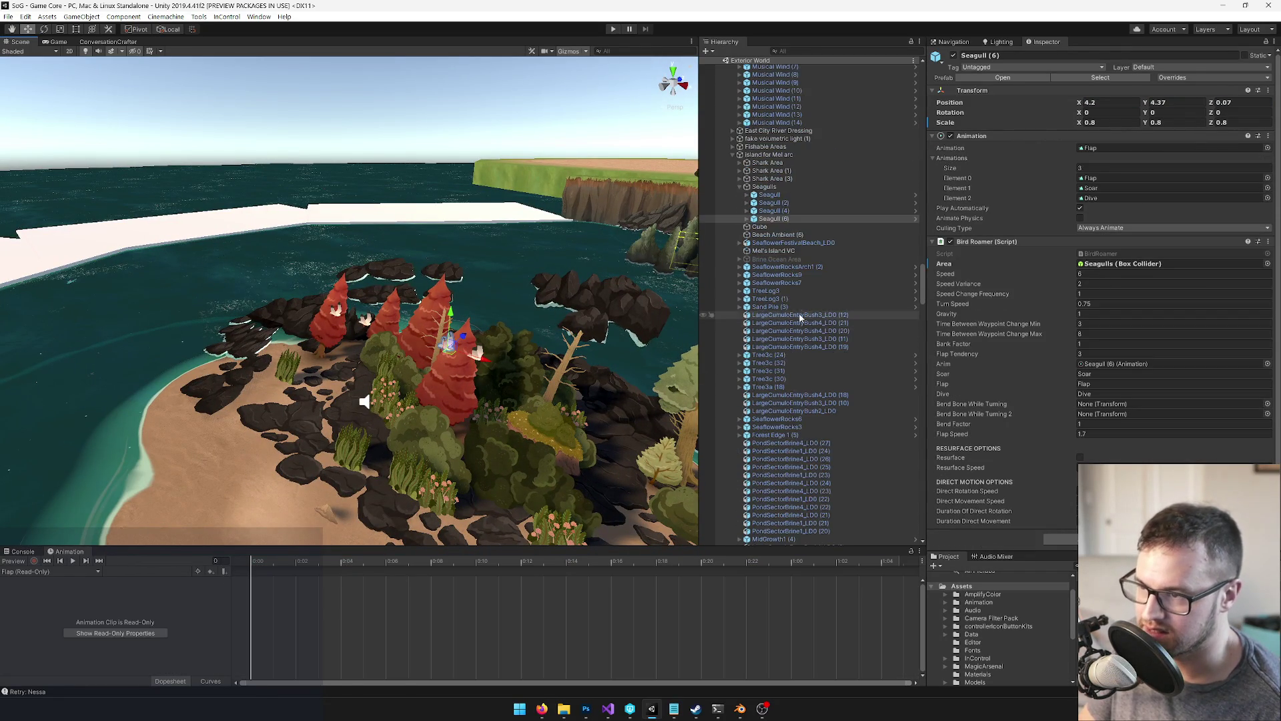
{"action": "left_click", "coordinate": [364, 402]}
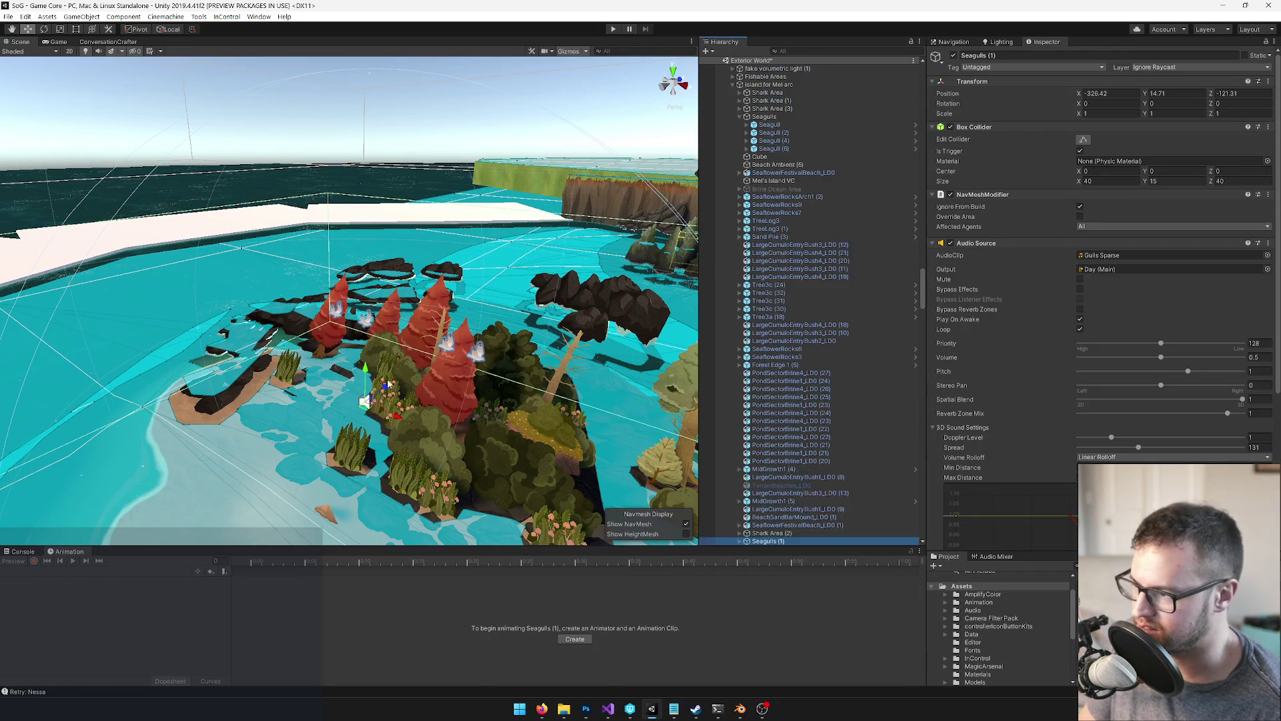
{"action": "scroll", "coordinate": [368, 418], "scroll_direction": "down", "scroll_amount": 3}
{"action": "mouse_move", "coordinate": [368, 418]}
{"action": "left_mouse_down"}
{"action": "mouse_move", "coordinate": [289, 238]}
{"action": "mouse_move", "coordinate": [374, 347]}
{"action": "mouse_move", "coordinate": [484, 416]}
{"action": "mouse_move", "coordinate": [343, 230]}
{"action": "mouse_move", "coordinate": [361, 240]}
{"action": "left_mouse_up"}
{"action": "key", "text": "f"}
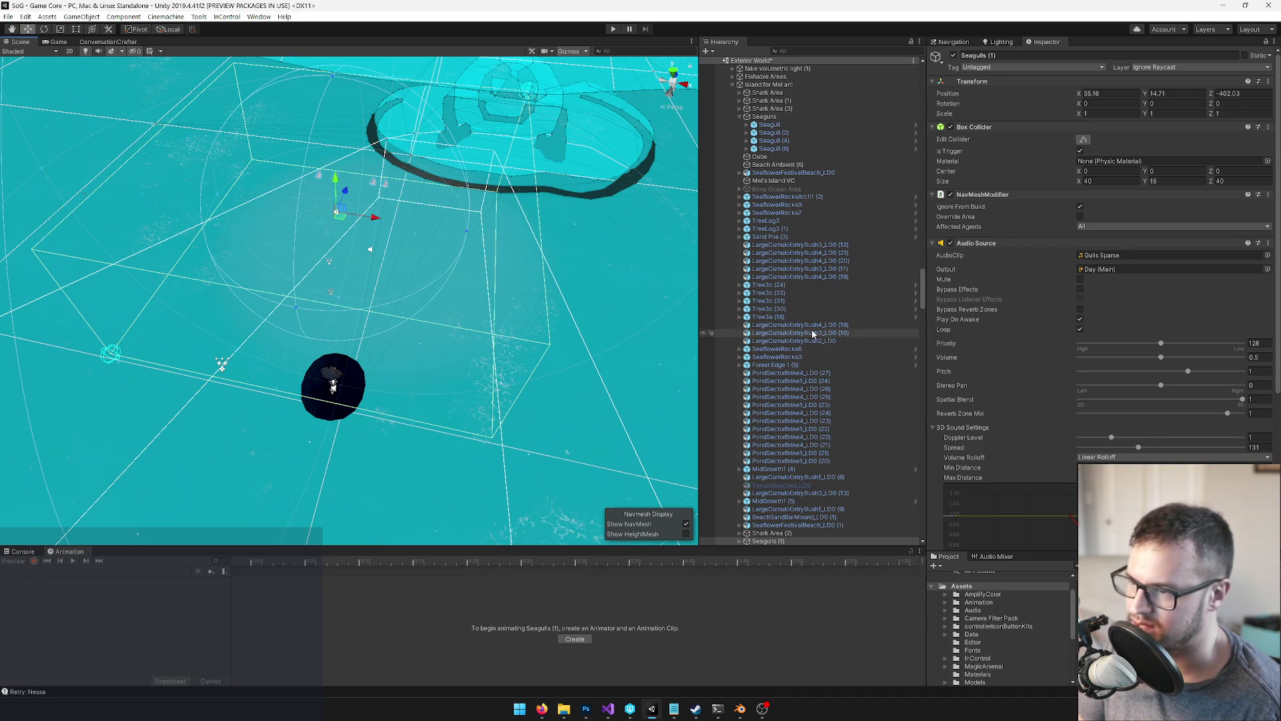
Paste Seagulls (1) next to the Dark water patch under Raisable Temple
{"action": "left_click", "coordinate": [357, 392], "text": "shift"}
{"action": "scroll", "coordinate": [842, 311], "scroll_direction": "down", "scroll_amount": 10}
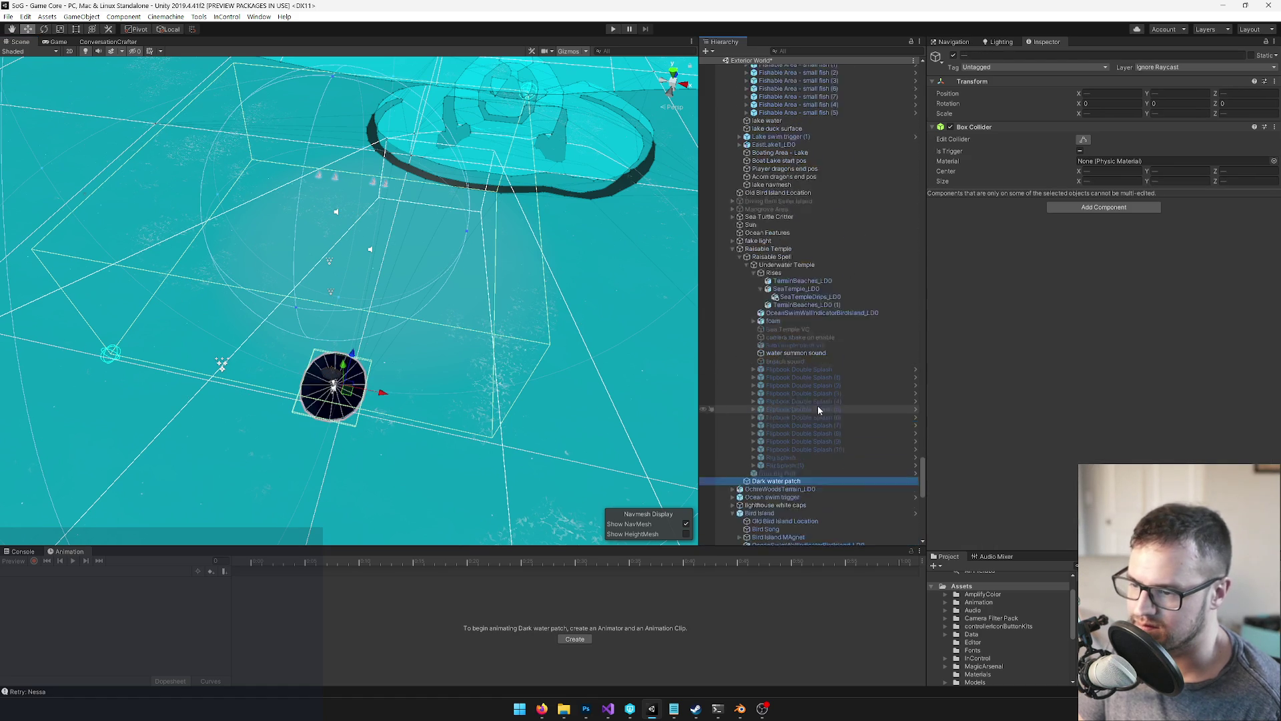
{"action": "scroll", "coordinate": [818, 408], "scroll_direction": "down", "scroll_amount": 3}
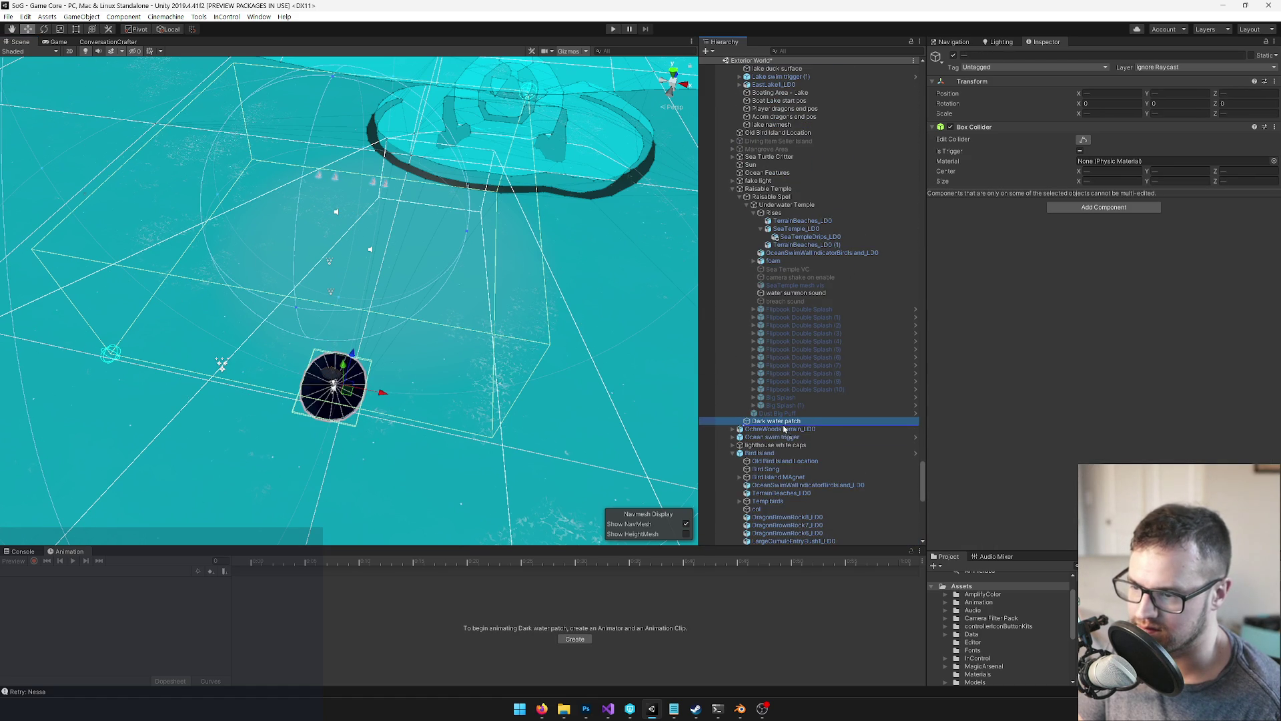
{"action": "key", "text": "ctrl+v"}
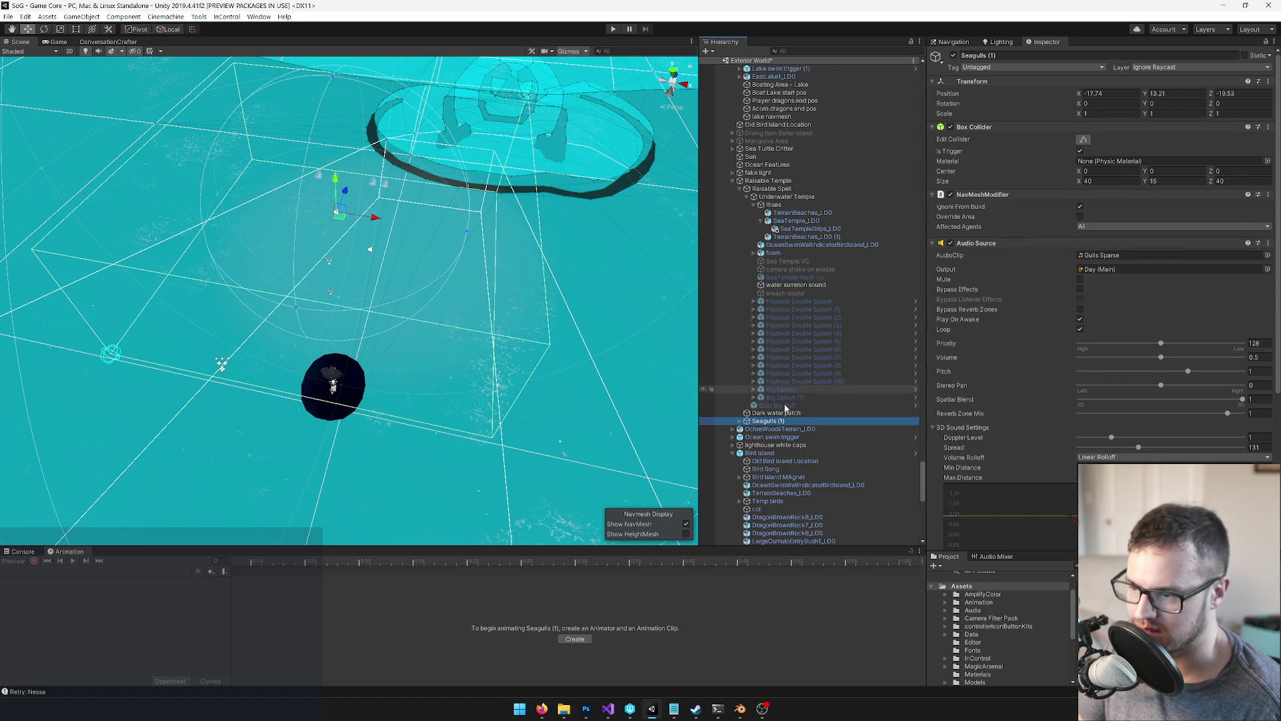
Collapse SeaTemple_LOD0 and make the SeaTemple mesh vis object visible
{"action": "left_click", "coordinate": [759, 222]}
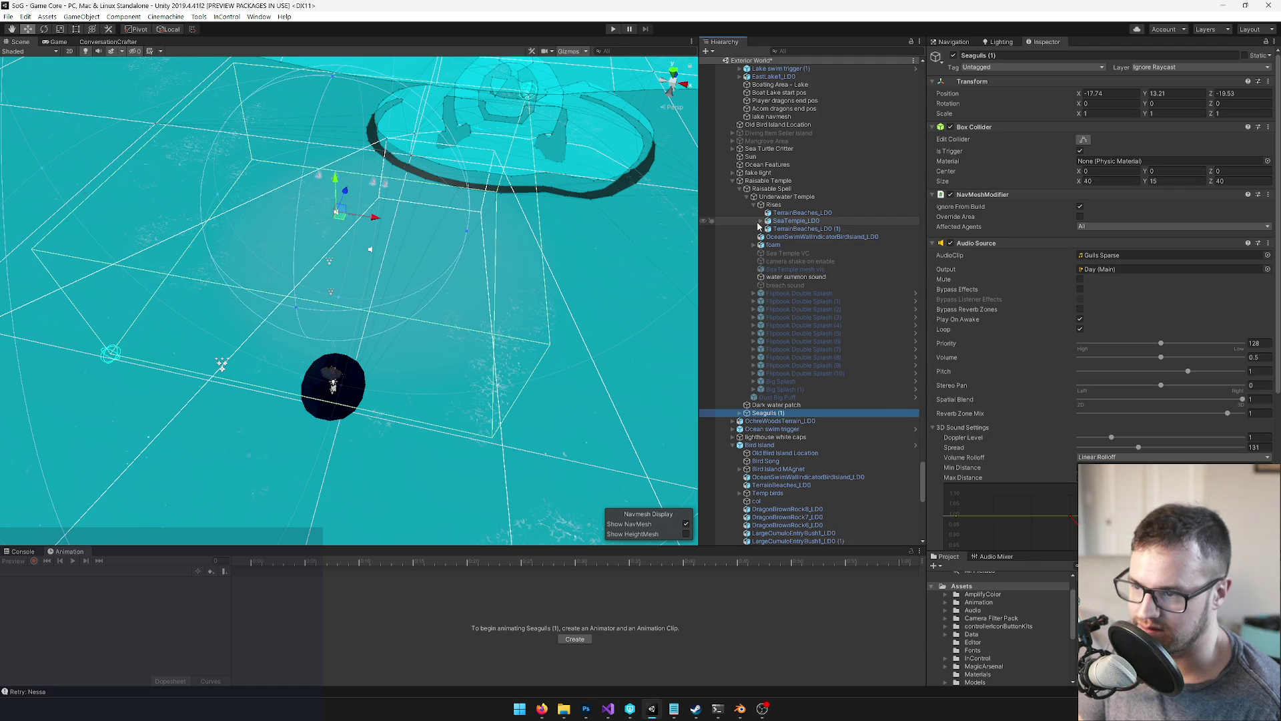
{"action": "left_click", "coordinate": [791, 269]}
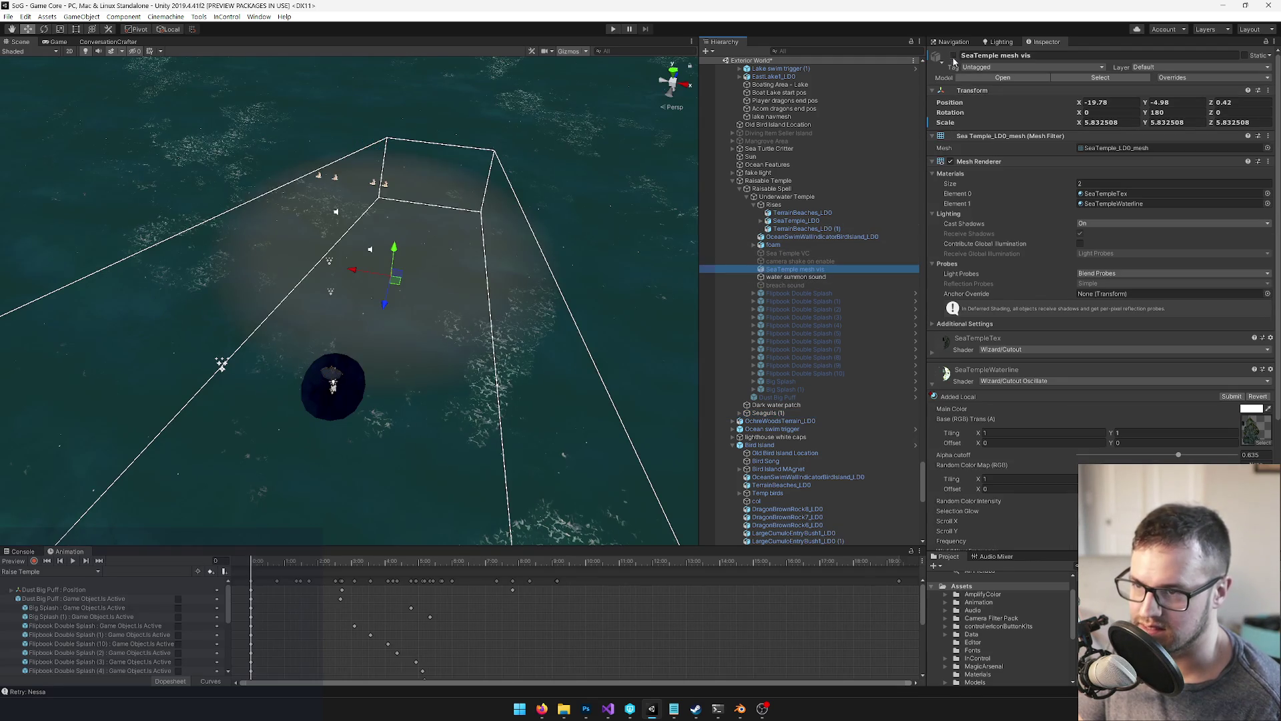
{"action": "left_click", "coordinate": [952, 55]}
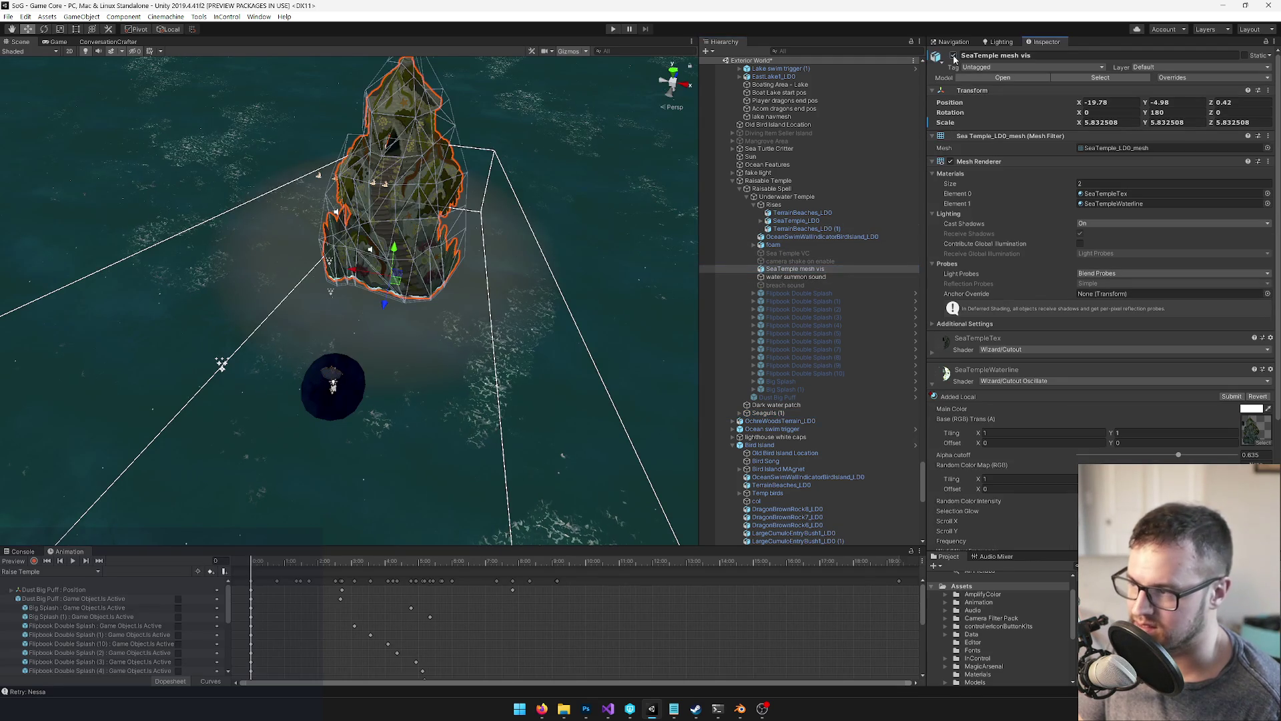
Move the Seagulls (1) area over beside the sea temple
{"action": "left_click_drag", "start_coordinate": [297, 223], "coordinate": [267, 173]}
{"action": "left_click", "coordinate": [846, 413]}
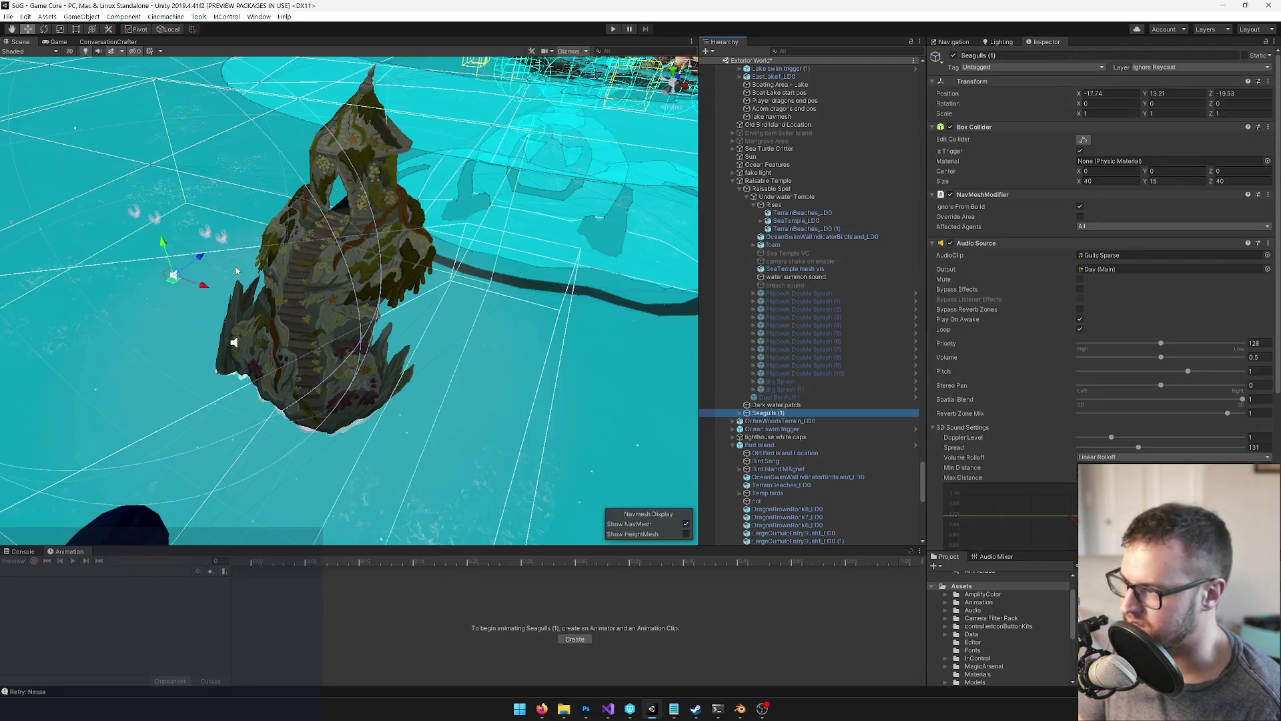
{"action": "mouse_move", "coordinate": [176, 284]}
{"action": "left_mouse_down"}
{"action": "mouse_move", "coordinate": [280, 187]}
{"action": "mouse_move", "coordinate": [343, 265]}
{"action": "mouse_move", "coordinate": [380, 213]}
{"action": "mouse_move", "coordinate": [375, 160]}
{"action": "mouse_move", "coordinate": [379, 171]}
{"action": "mouse_move", "coordinate": [391, 125]}
{"action": "mouse_move", "coordinate": [372, 206]}
{"action": "mouse_move", "coordinate": [356, 216]}
{"action": "left_mouse_up"}
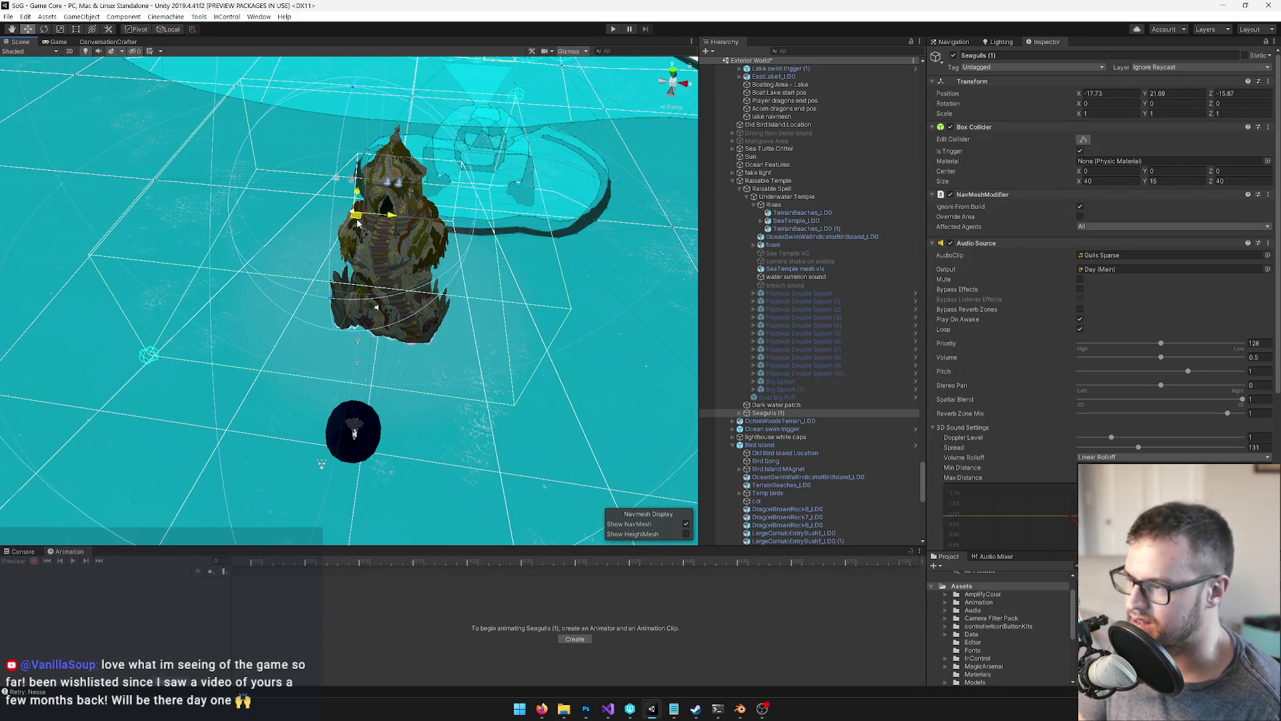
Scale the four seagulls inside Seagulls (1) to 0.6 on X, Y and Z
{"action": "left_click", "coordinate": [742, 413]}
{"action": "left_click", "coordinate": [769, 421]}
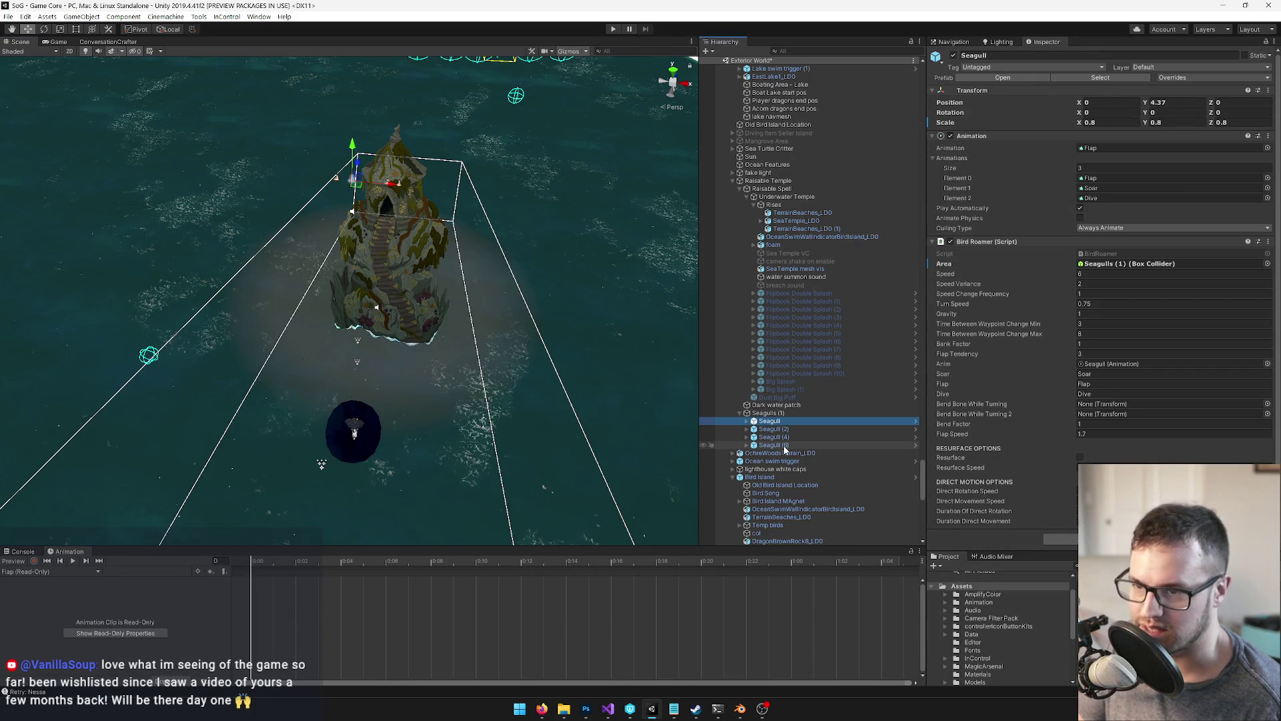
{"action": "left_click", "coordinate": [771, 445], "text": "shift"}
{"action": "left_click", "coordinate": [1082, 122]}
{"action": "type", "text": "0.6"}
{"action": "key", "text": "Tab"}
{"action": "type", "text": "0.6"}
{"action": "key", "text": "Tab"}
{"action": "type", "text": "0.6"}
Frame Seagulls (1) and Flipbook Double Splash (7), then select Boating Area - Ocean
{"action": "left_click_drag", "start_coordinate": [347, 301], "coordinate": [317, 271]}
{"action": "scroll", "coordinate": [317, 271], "scroll_direction": "up", "scroll_amount": 6}
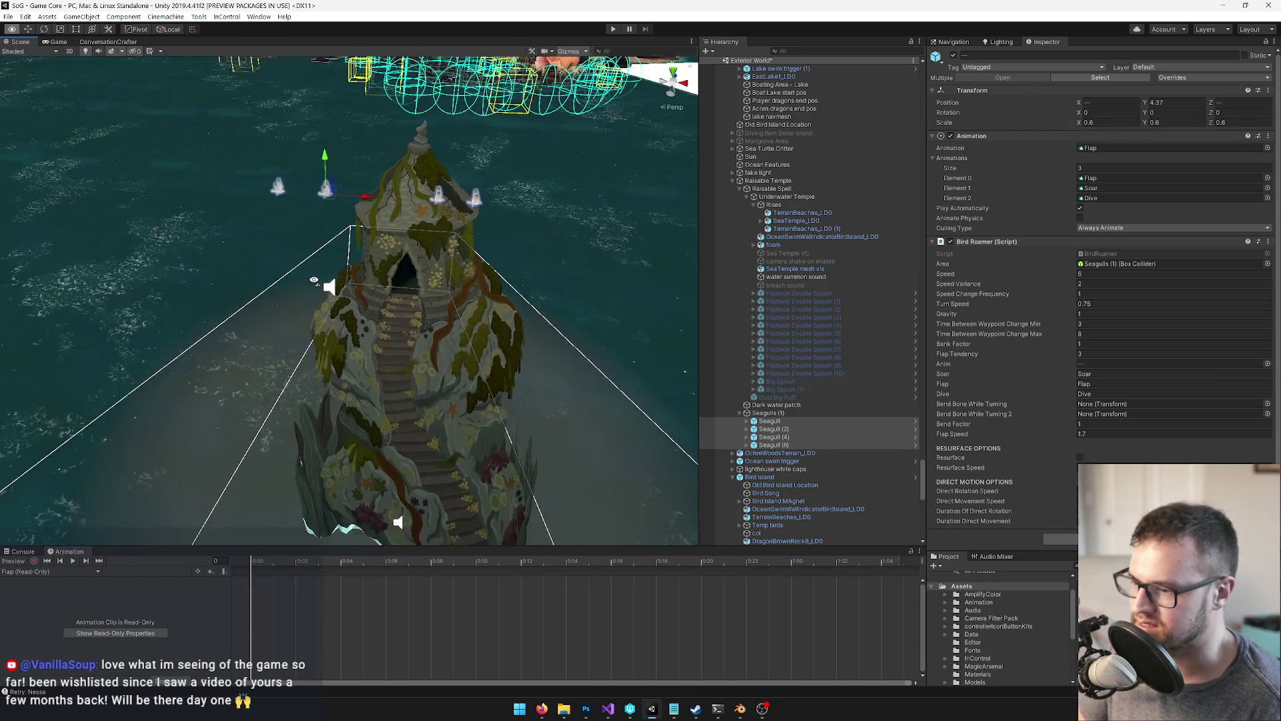
{"action": "double_click", "coordinate": [785, 413]}
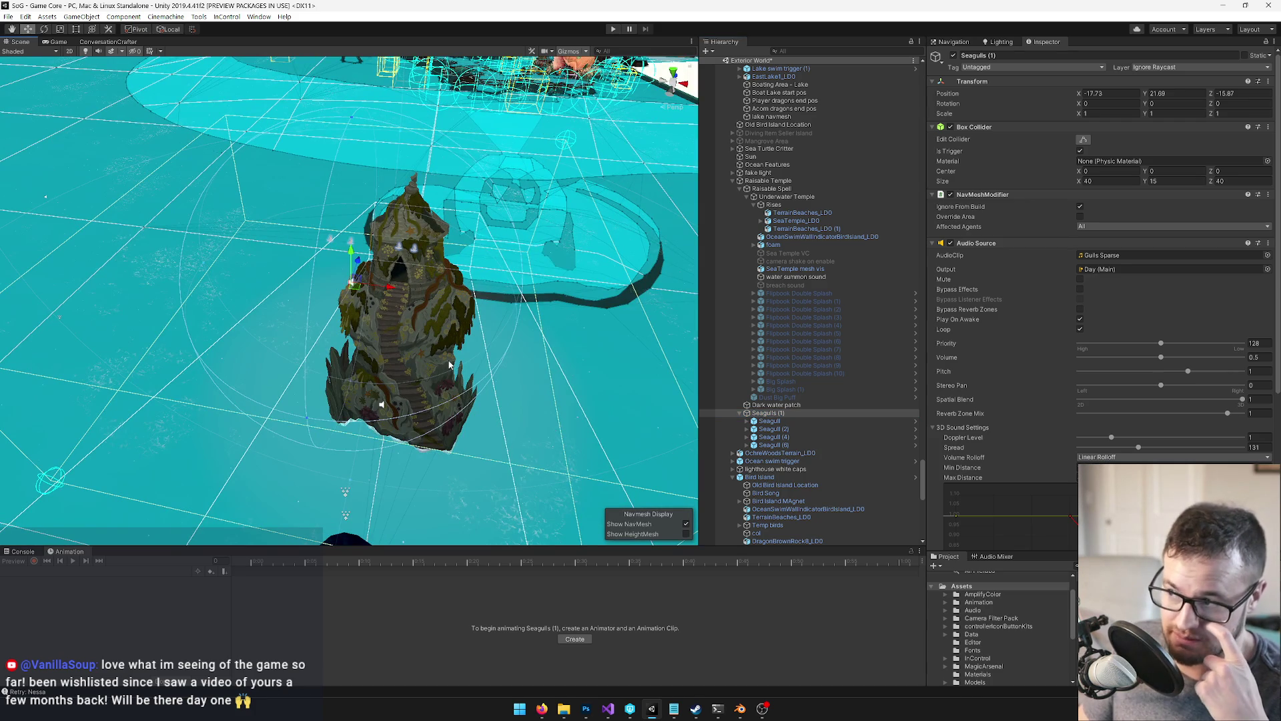
{"action": "double_click", "coordinate": [838, 350]}
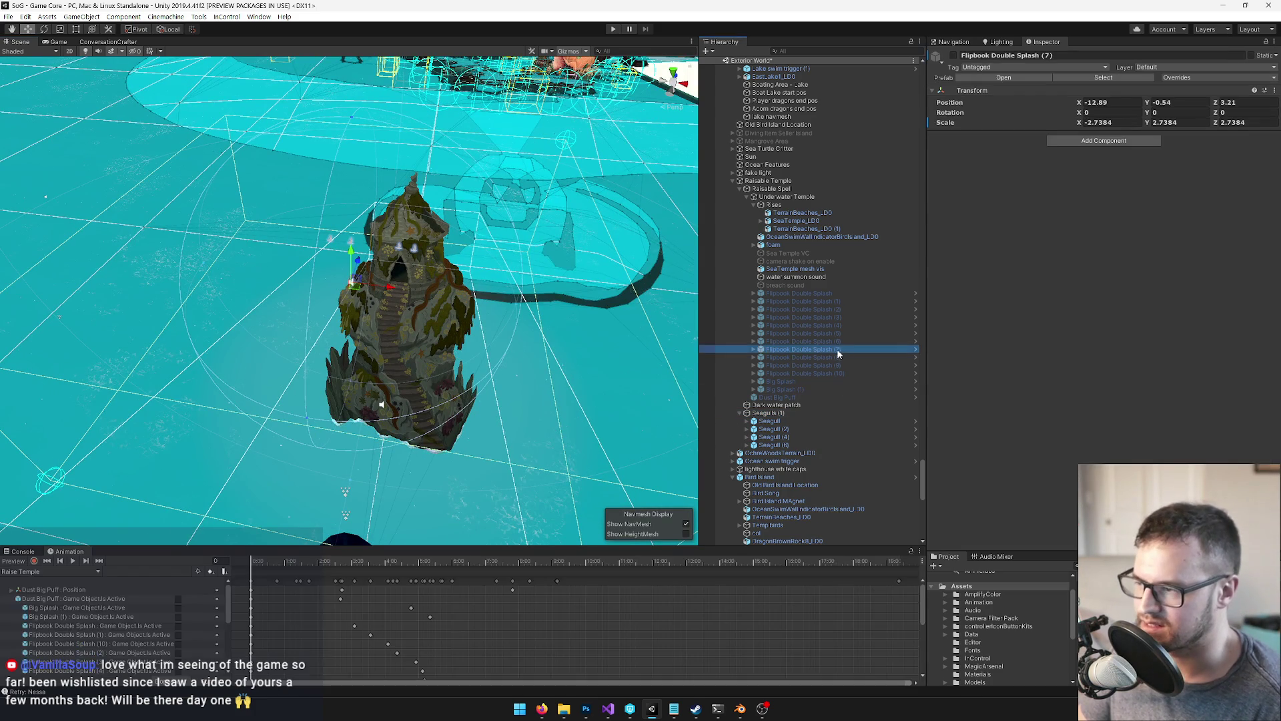
{"action": "mouse_move", "coordinate": [396, 363]}
{"action": "left_mouse_down"}
{"action": "mouse_move", "coordinate": [385, 260]}
{"action": "mouse_move", "coordinate": [375, 283]}
{"action": "left_mouse_up"}
{"action": "left_click", "coordinate": [375, 284]}
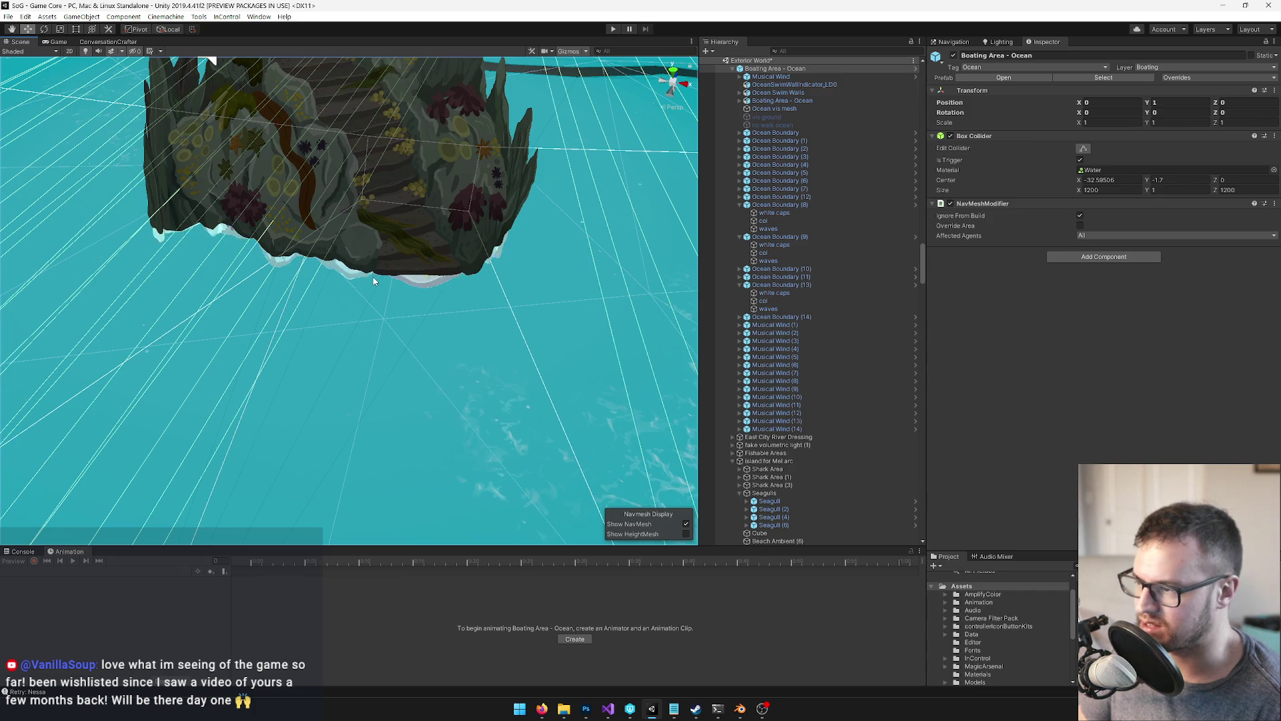
Open the SeaTempleWaterline material from SeaTemple mesh vis's materials
{"action": "left_click", "coordinate": [376, 284]}
{"action": "left_click", "coordinate": [1119, 204]}
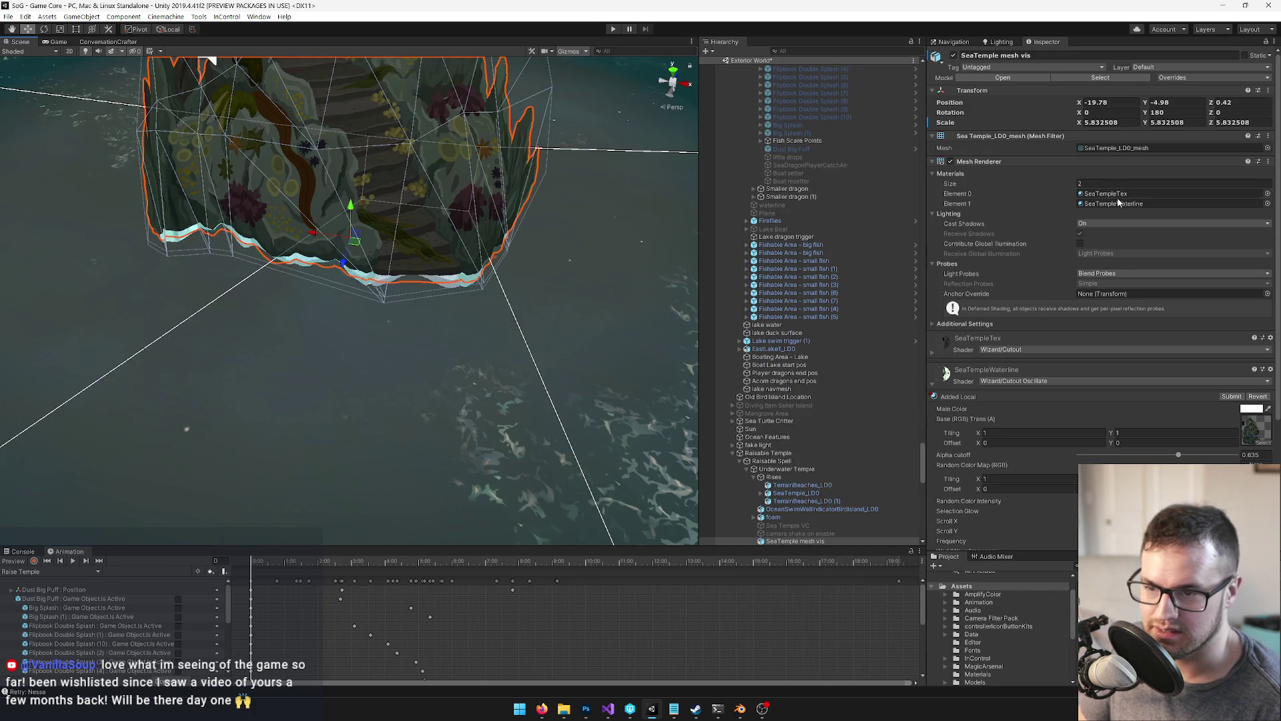
{"action": "double_click", "coordinate": [1119, 203]}
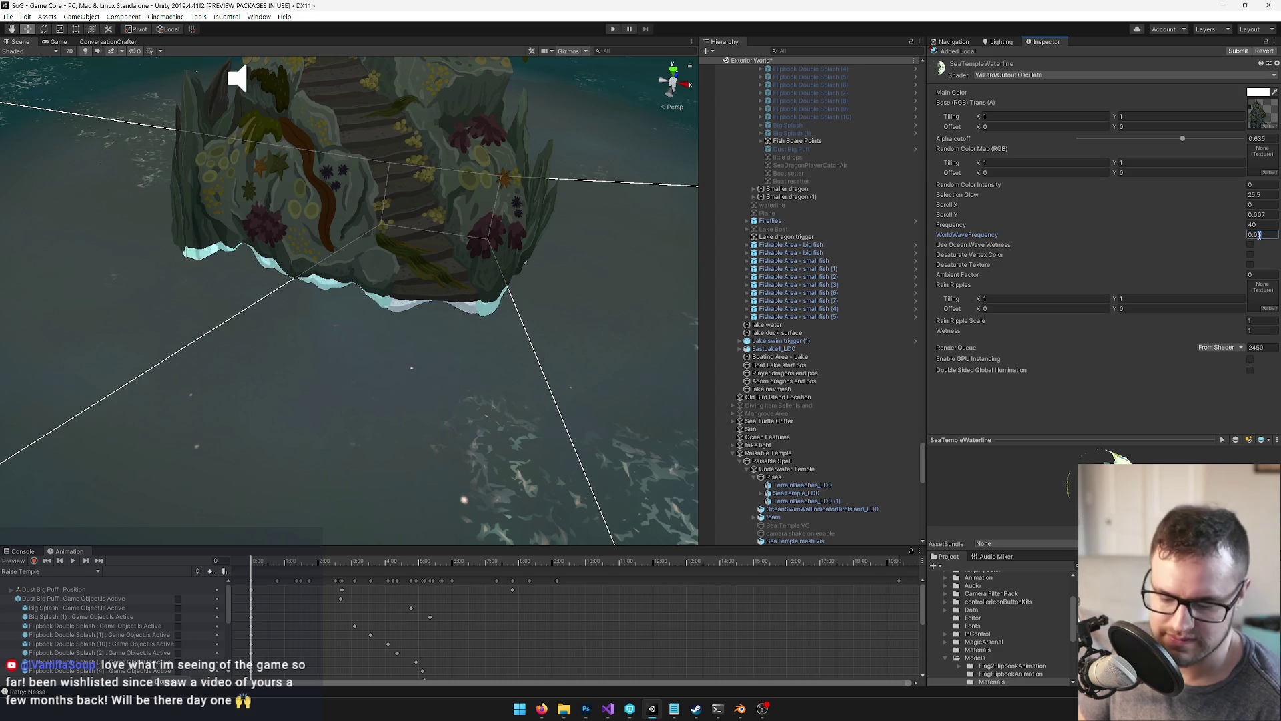
{"action": "mouse_move", "coordinate": [601, 221]}
{"action": "left_mouse_down"}
{"action": "mouse_move", "coordinate": [693, 254]}
{"action": "mouse_move", "coordinate": [1123, 137]}
{"action": "left_mouse_up"}
Tint the waterline material's Main Color a pale greenish grey
{"action": "left_click", "coordinate": [1255, 92]}
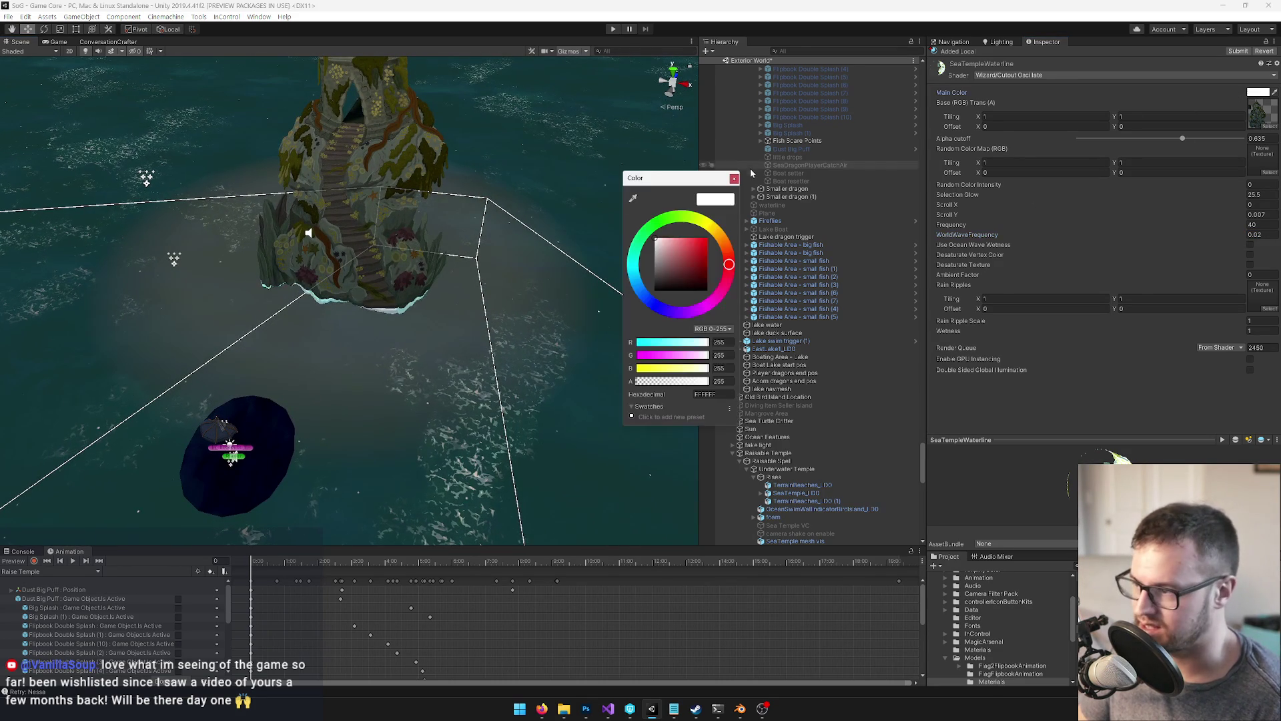
{"action": "left_click", "coordinate": [651, 253]}
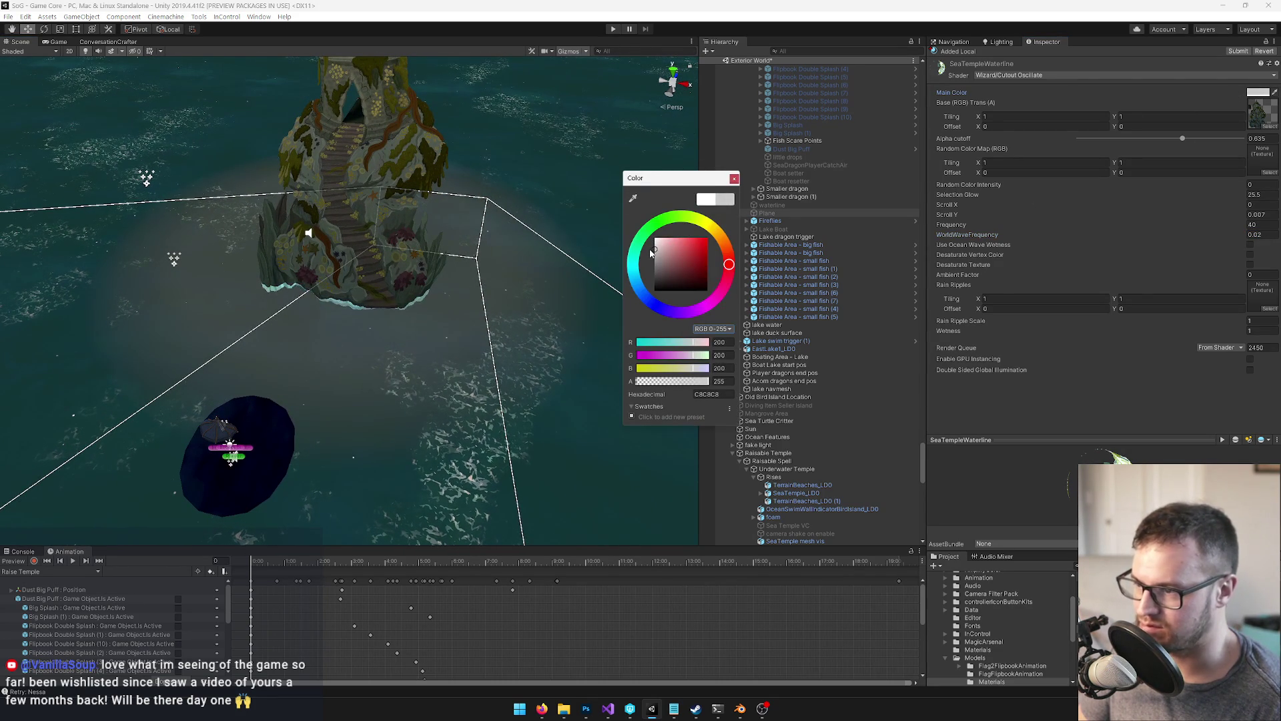
{"action": "left_click", "coordinate": [703, 223]}
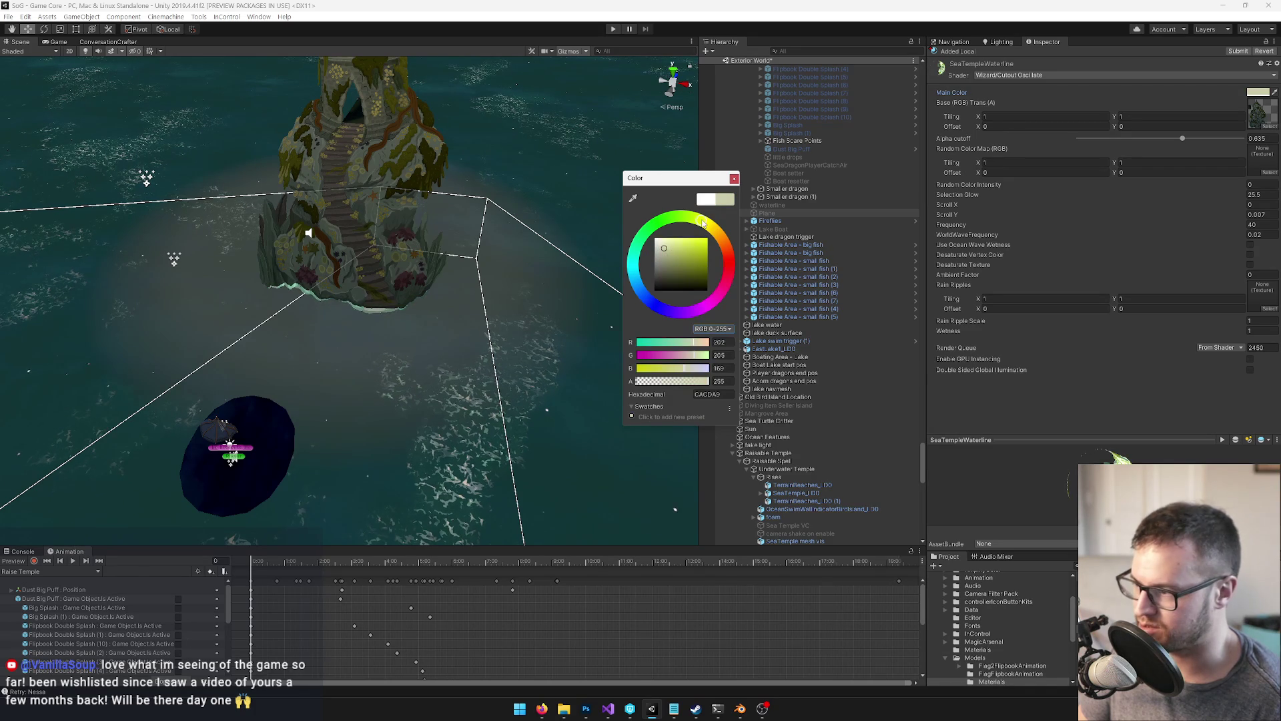
{"action": "left_click_drag", "start_coordinate": [703, 223], "coordinate": [700, 222]}
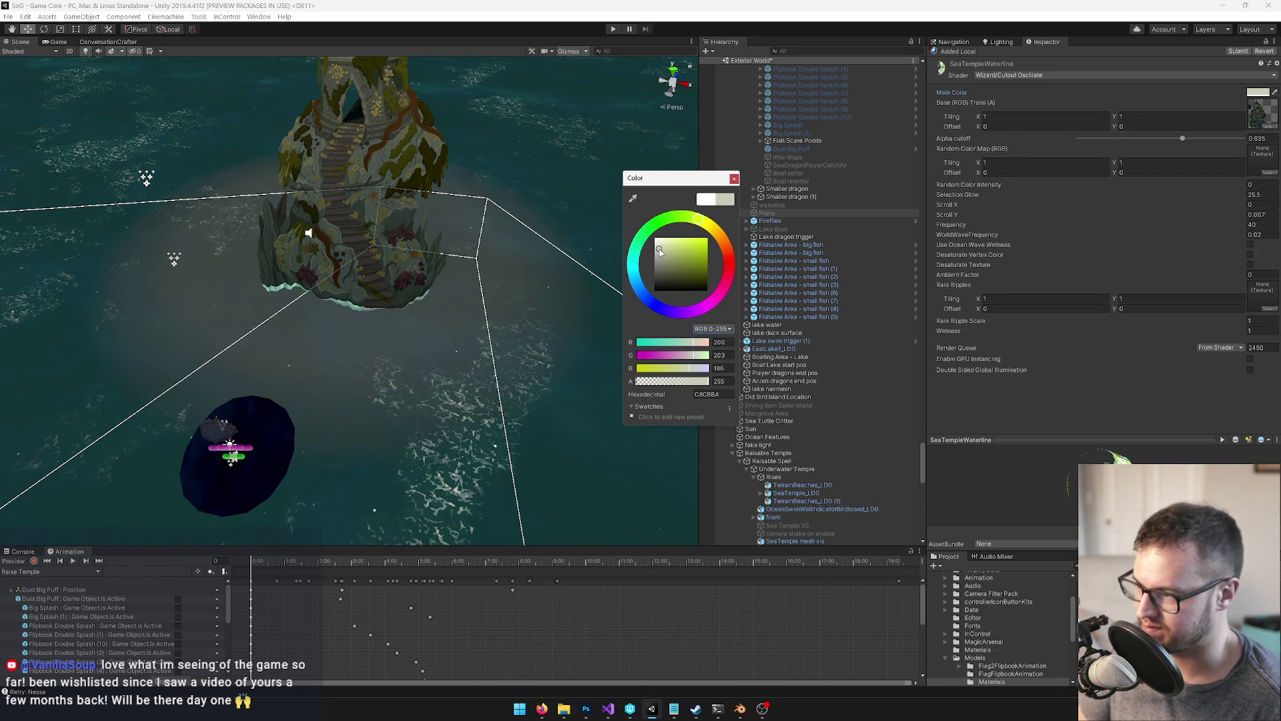
{"action": "left_click", "coordinate": [734, 178]}
{"action": "mouse_move", "coordinate": [407, 249]}
{"action": "left_mouse_down"}
{"action": "mouse_move", "coordinate": [361, 239]}
{"action": "mouse_move", "coordinate": [309, 197]}
{"action": "mouse_move", "coordinate": [294, 229]}
{"action": "mouse_move", "coordinate": [345, 254]}
{"action": "mouse_move", "coordinate": [323, 289]}
{"action": "mouse_move", "coordinate": [299, 462]}
{"action": "left_mouse_up"}
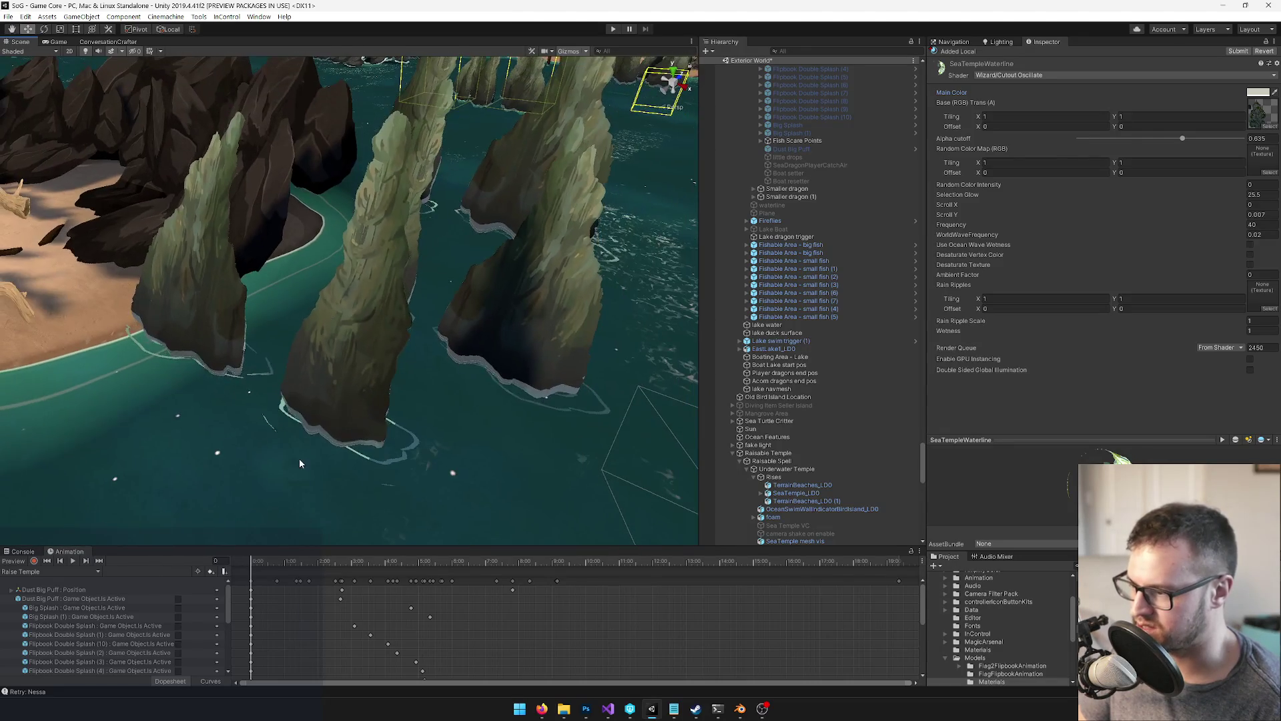
Select the sea rock at the water's edge in the Scene view
{"action": "left_click", "coordinate": [300, 460]}
{"action": "left_click", "coordinate": [394, 456]}
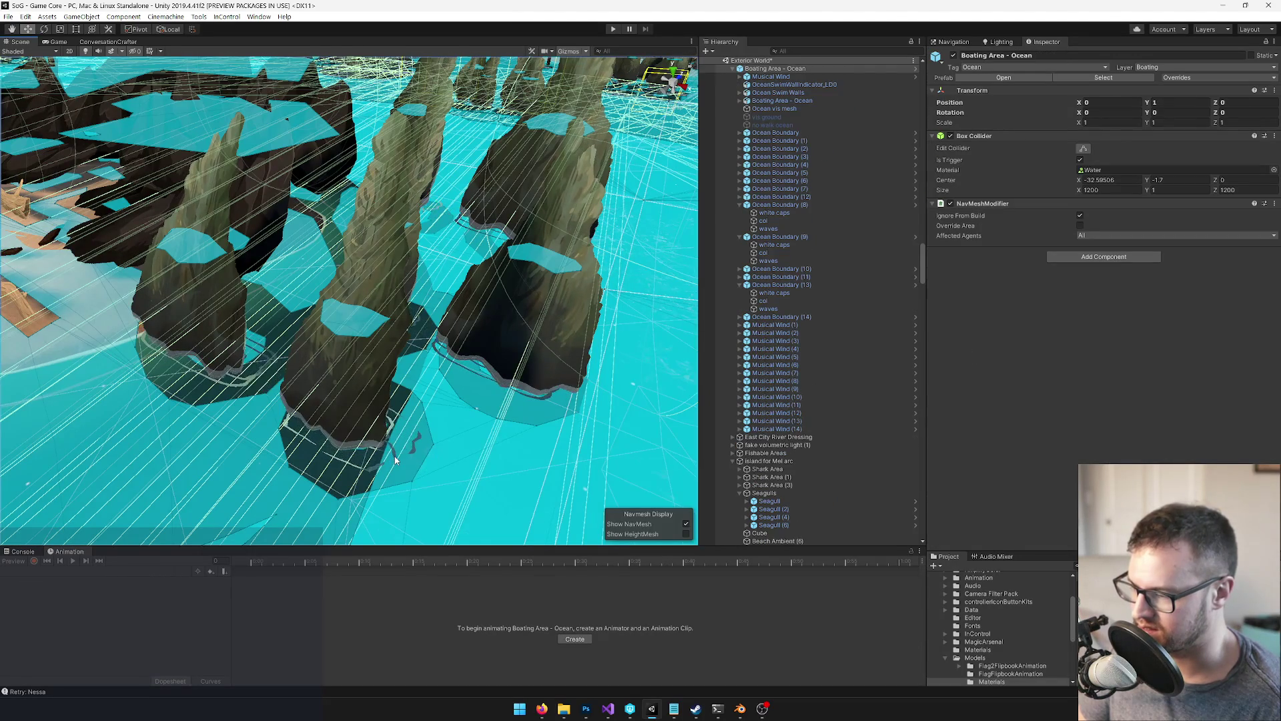
{"action": "left_click", "coordinate": [394, 457]}
{"action": "left_click", "coordinate": [392, 451]}
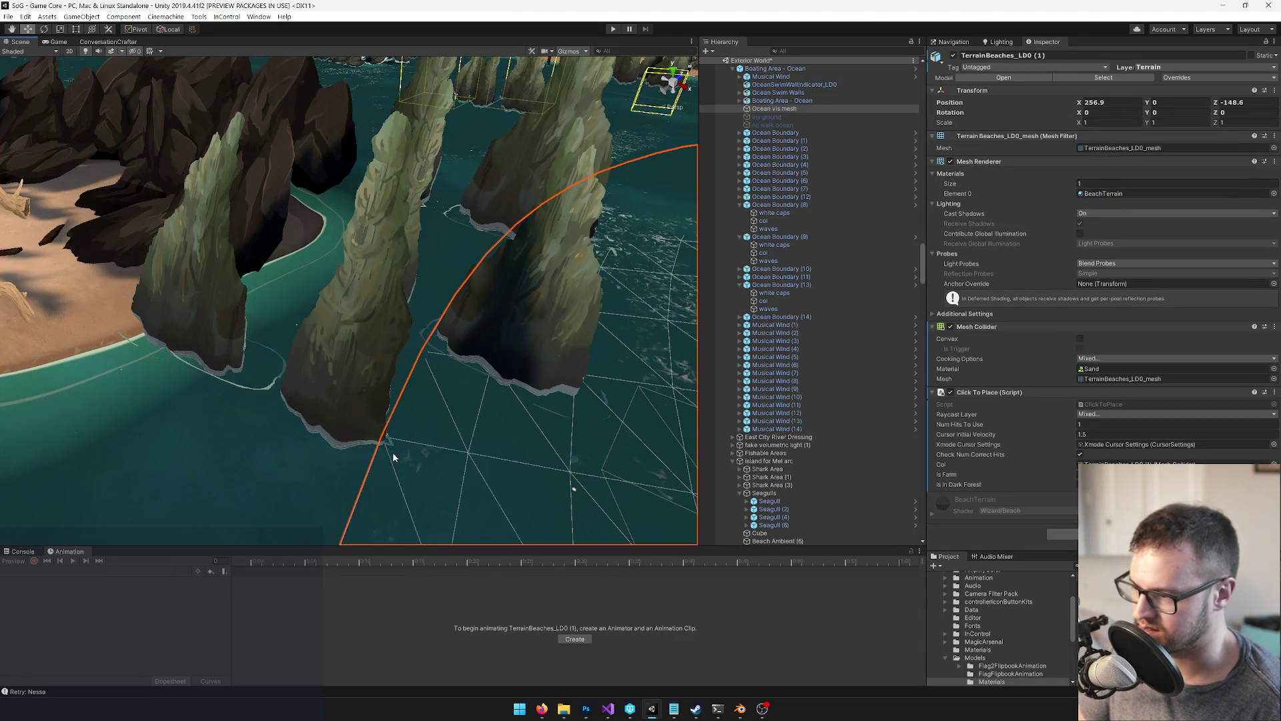
{"action": "left_click", "coordinate": [348, 366]}
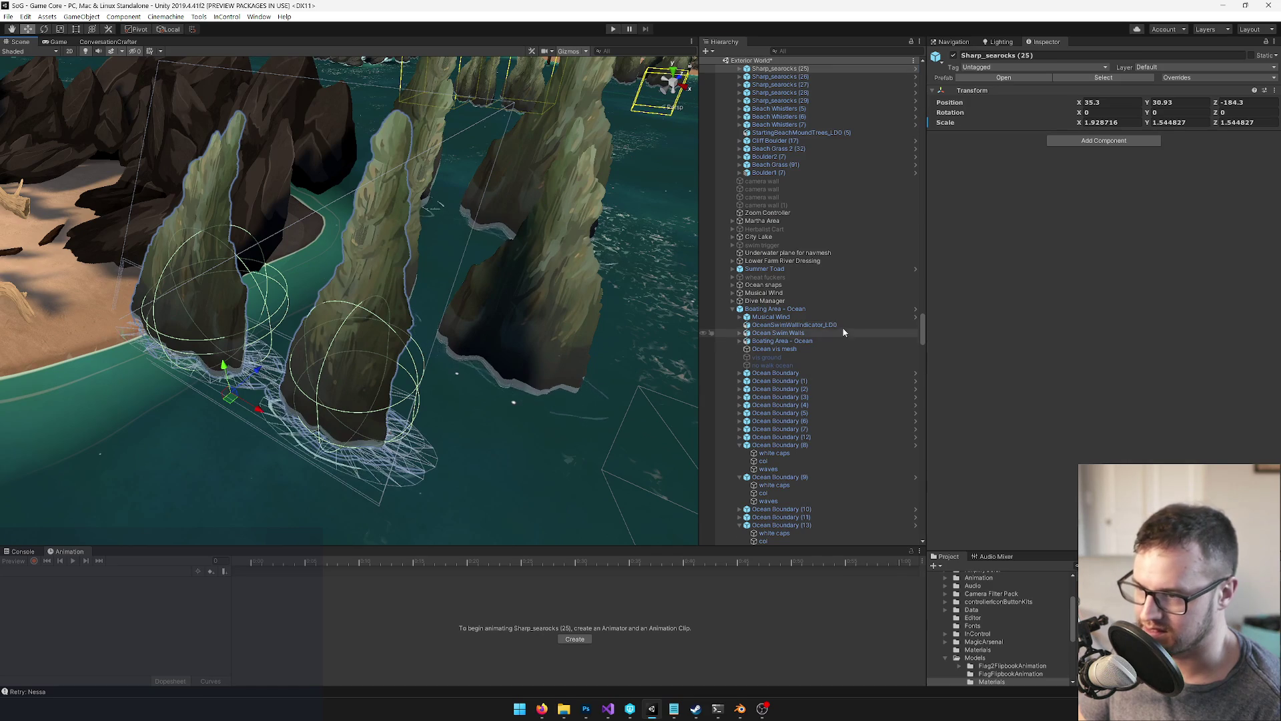
{"action": "scroll", "coordinate": [806, 259], "scroll_direction": "up", "scroll_amount": 3}
Copy RadialRipple1_LDO (5) and (6) from under Sharp_searocks (25)
{"action": "left_click", "coordinate": [739, 129]}
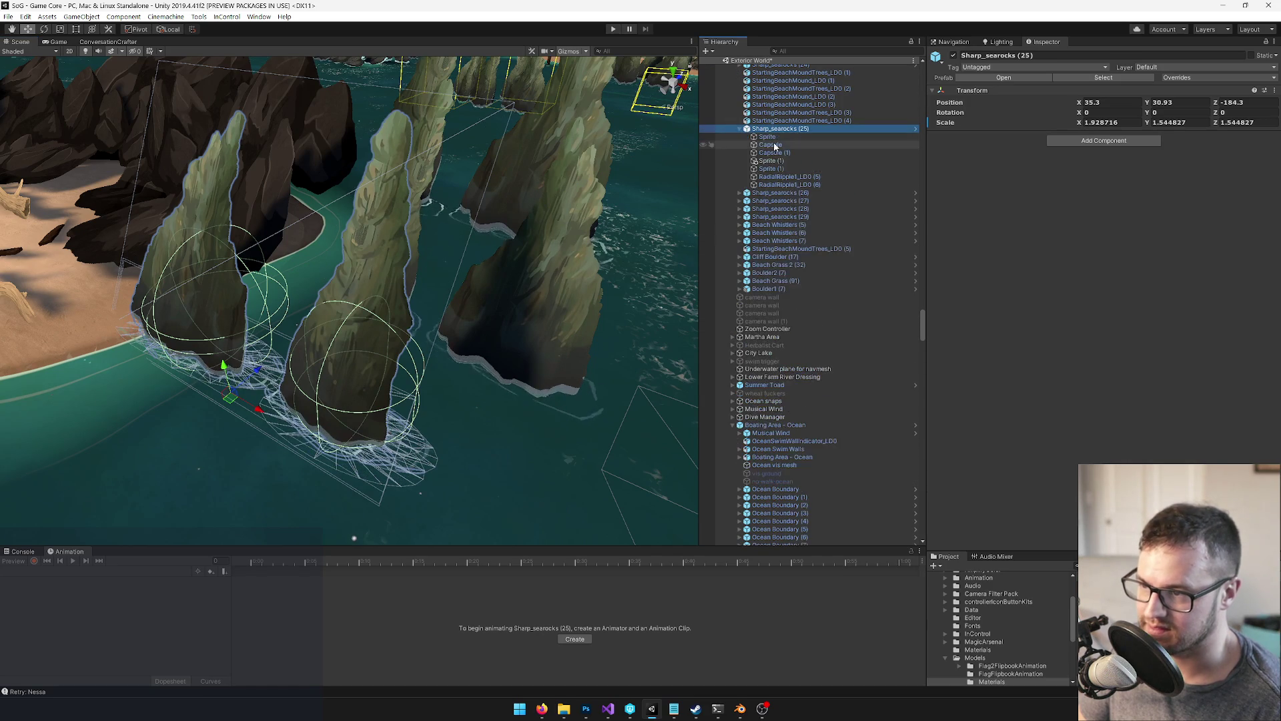
{"action": "left_click", "coordinate": [777, 176]}
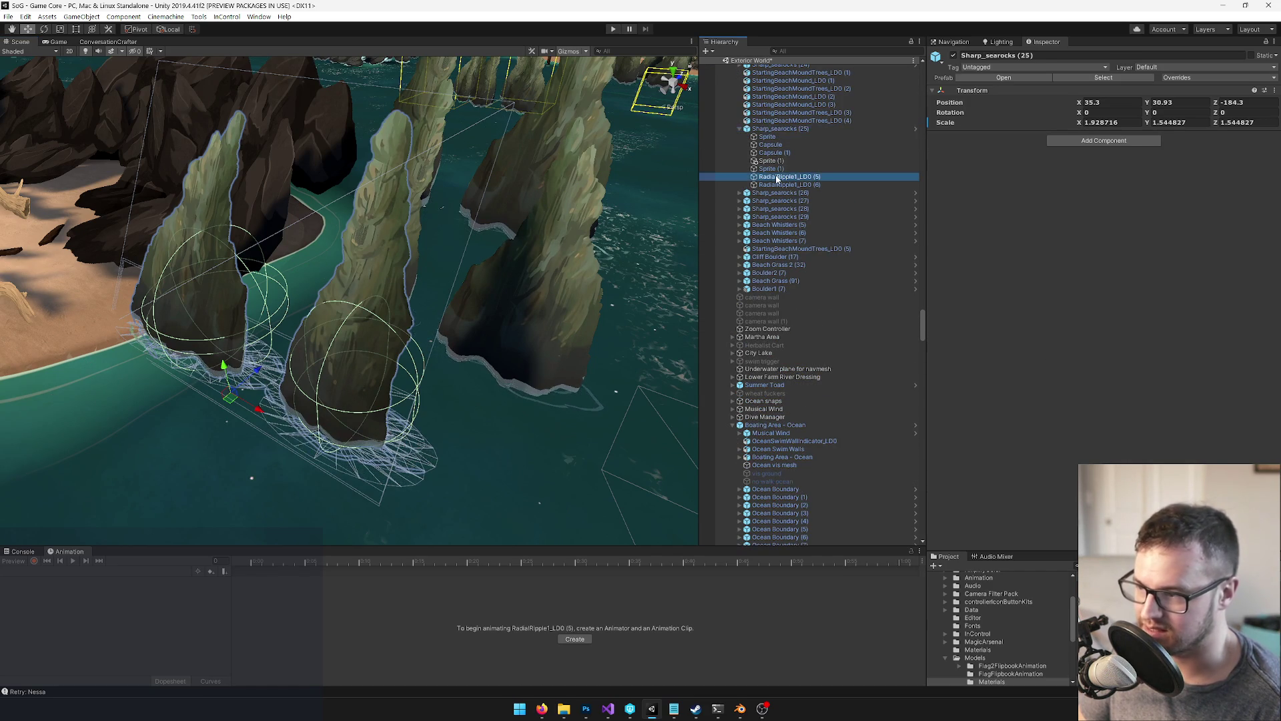
{"action": "left_click", "coordinate": [777, 185], "text": "shift"}
{"action": "right_click", "coordinate": [777, 186]}
{"action": "left_click", "coordinate": [793, 190]}
Select the sea temple and frame it from a side view
{"action": "scroll", "coordinate": [460, 412], "scroll_direction": "down", "scroll_amount": 10}
{"action": "left_click_drag", "start_coordinate": [459, 411], "coordinate": [587, 412]}
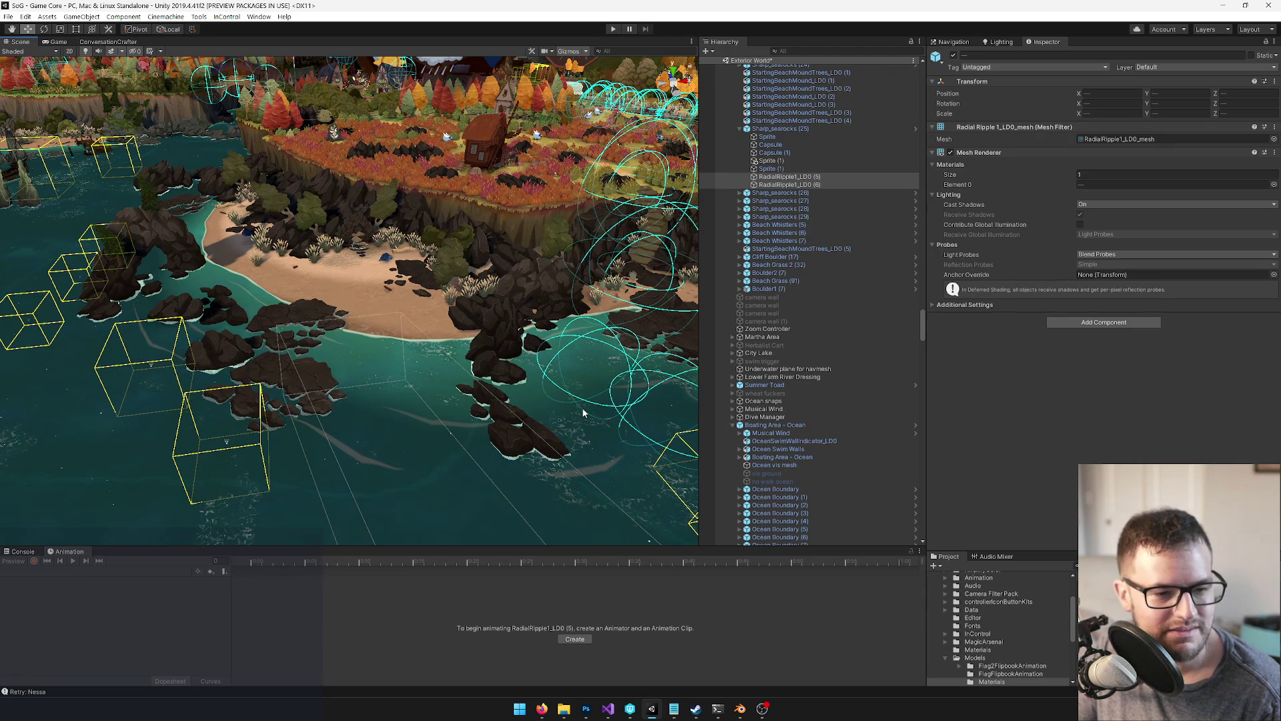
{"action": "left_click_drag", "start_coordinate": [411, 349], "coordinate": [567, 318]}
{"action": "key", "text": "f"}
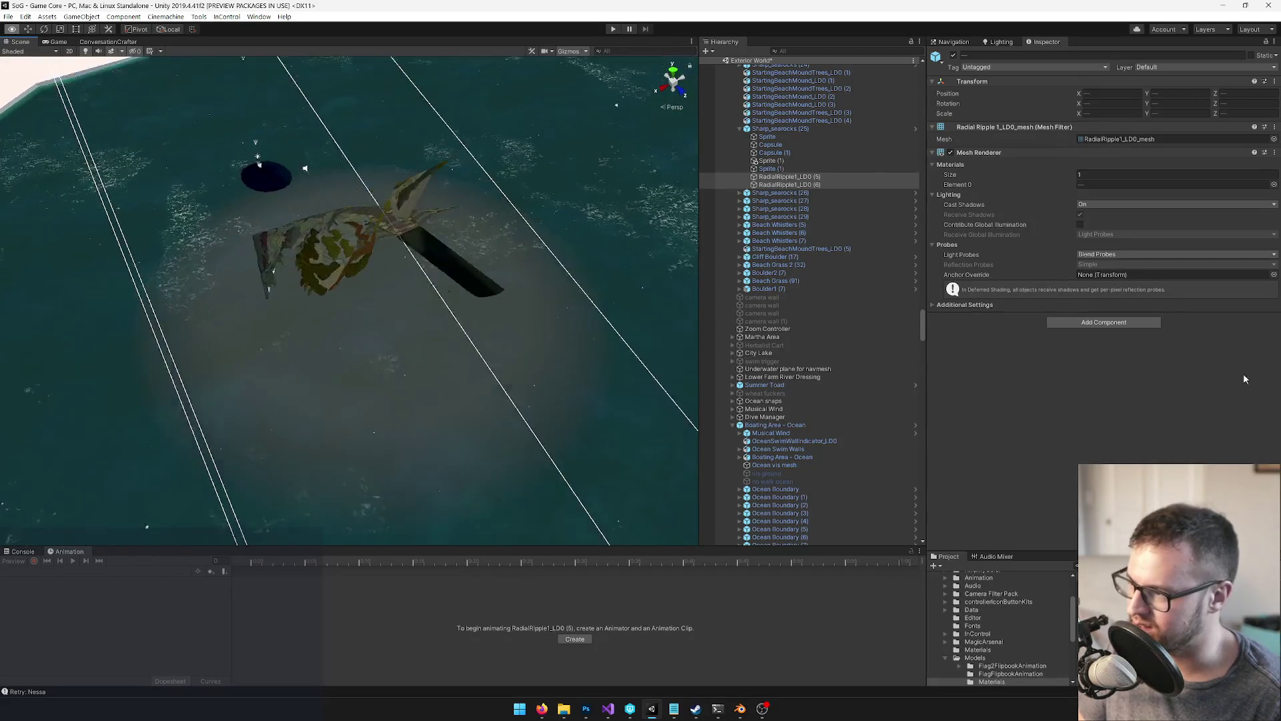
{"action": "left_click", "coordinate": [184, 283]}
{"action": "left_click_drag", "start_coordinate": [278, 290], "coordinate": [387, 284]}
{"action": "scroll", "coordinate": [884, 398], "scroll_direction": "down", "scroll_amount": 10}
{"action": "key", "text": "f"}
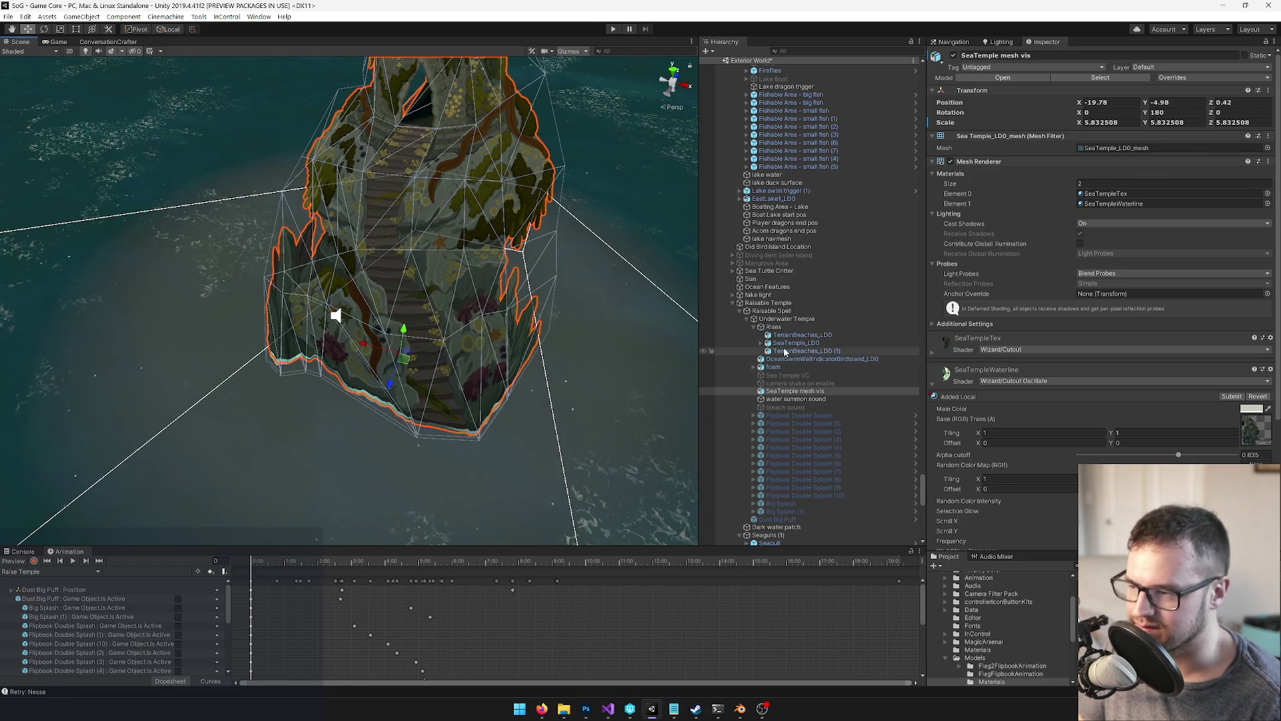
Paste the two ripples and parent them under SeaTemple_LD0
{"action": "right_click", "coordinate": [789, 391]}
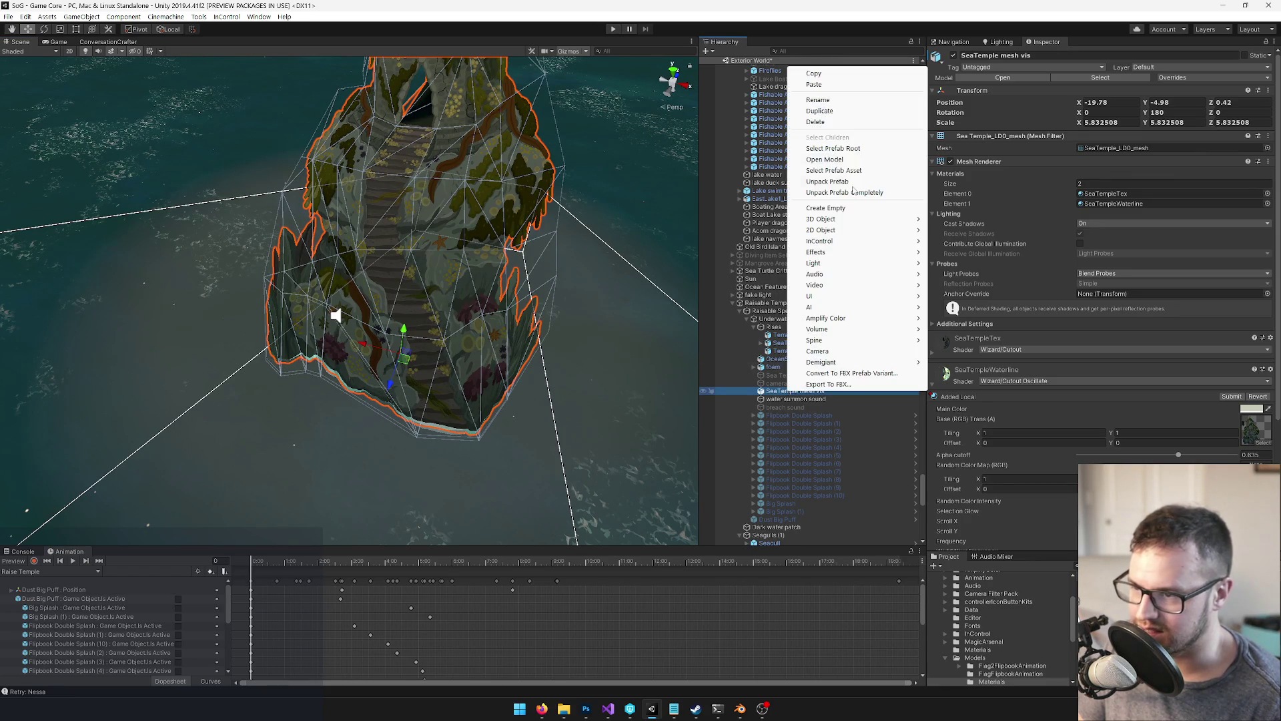
{"action": "left_click", "coordinate": [825, 85]}
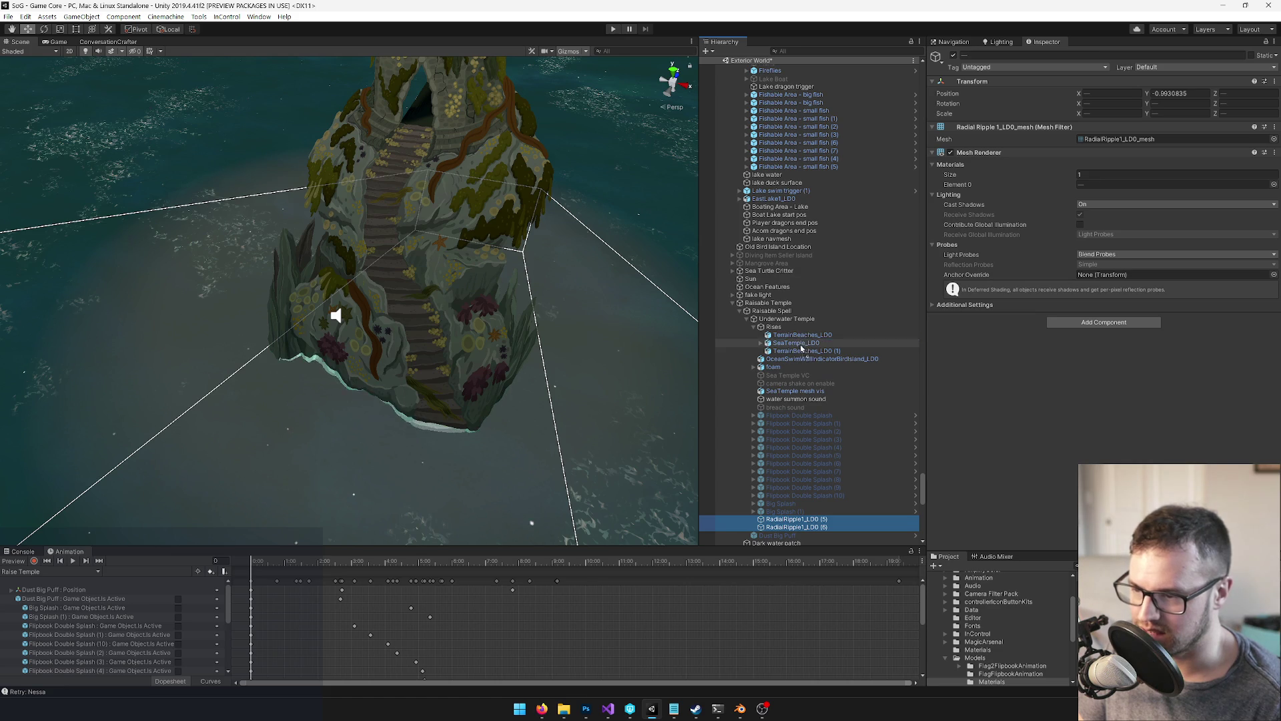
{"action": "left_click_drag", "start_coordinate": [803, 347], "coordinate": [803, 348]}
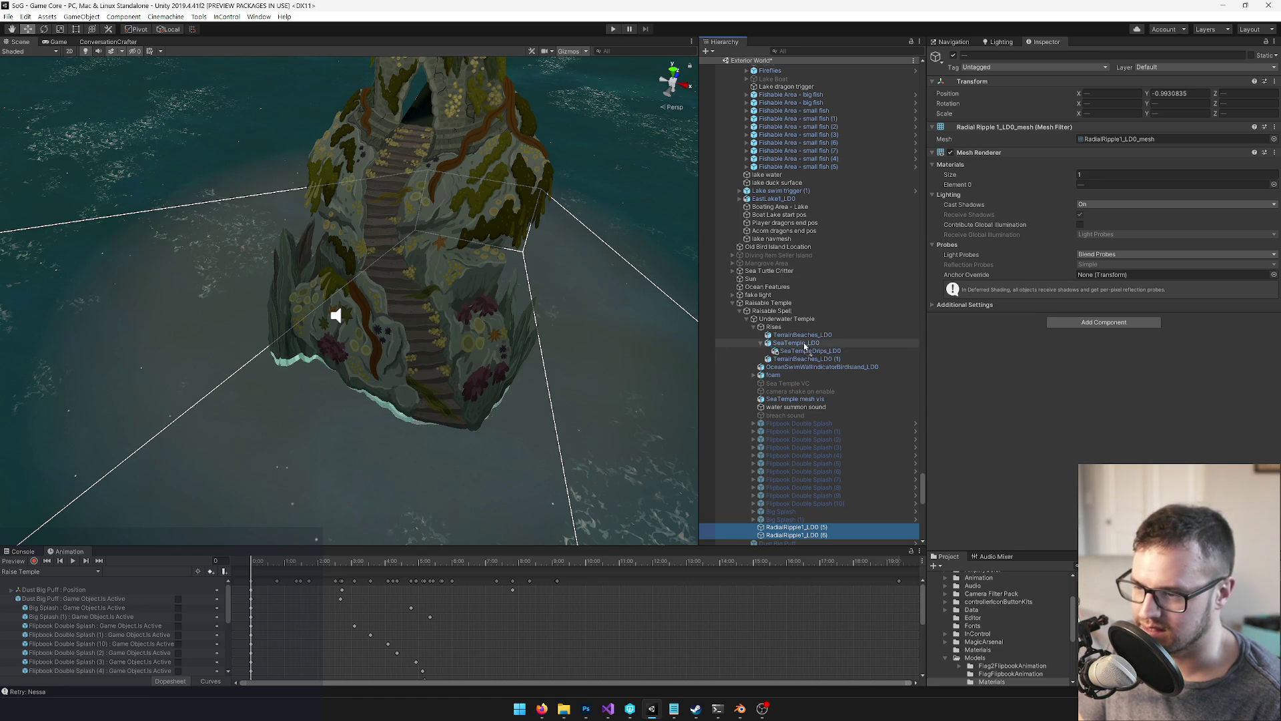
{"action": "left_click_drag", "start_coordinate": [805, 345], "coordinate": [805, 346]}
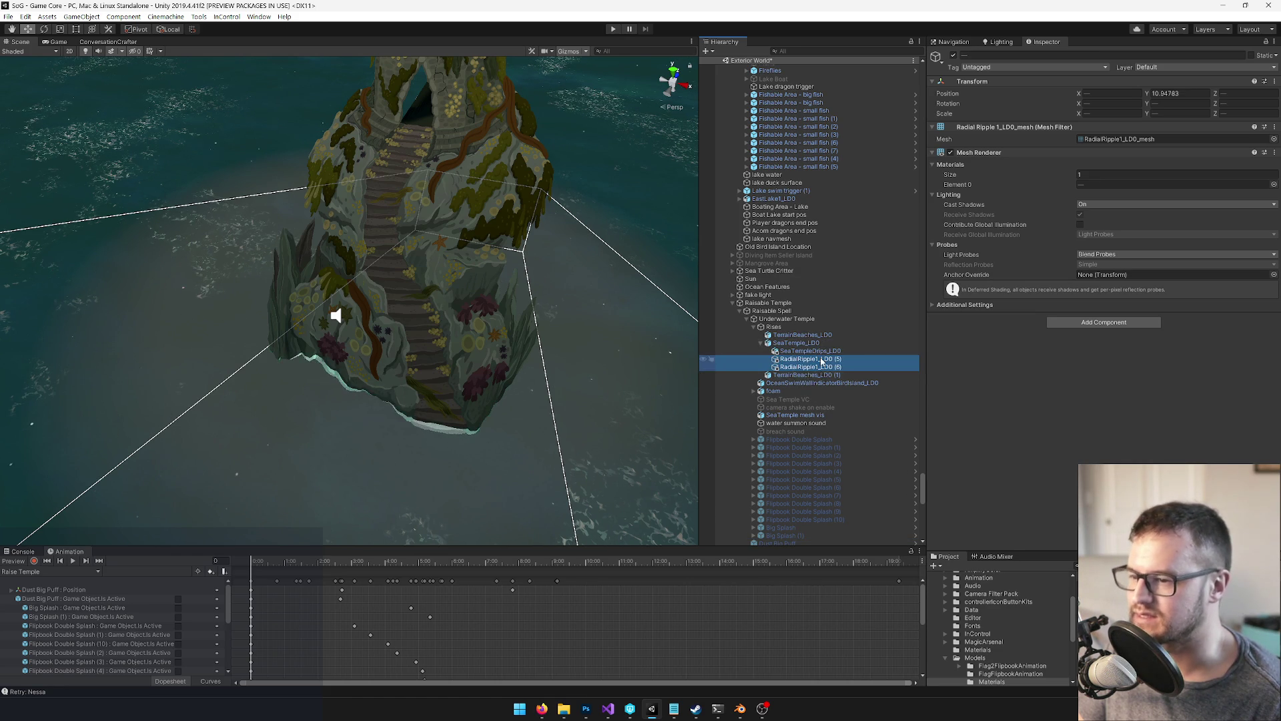
Set the selected ripple's Position X and Y to 0
{"action": "mouse_move", "coordinate": [250, 380]}
{"action": "left_mouse_down"}
{"action": "mouse_move", "coordinate": [243, 373]}
{"action": "mouse_move", "coordinate": [245, 392]}
{"action": "left_mouse_up"}
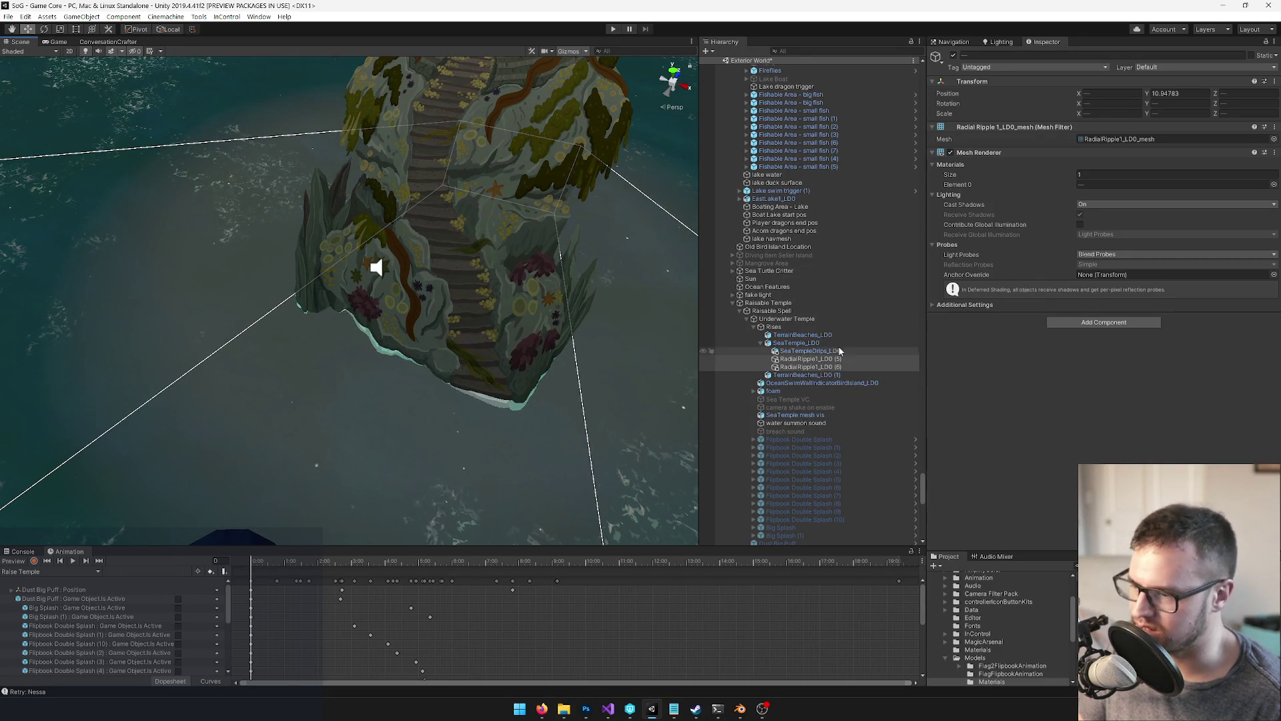
{"action": "key", "text": "f"}
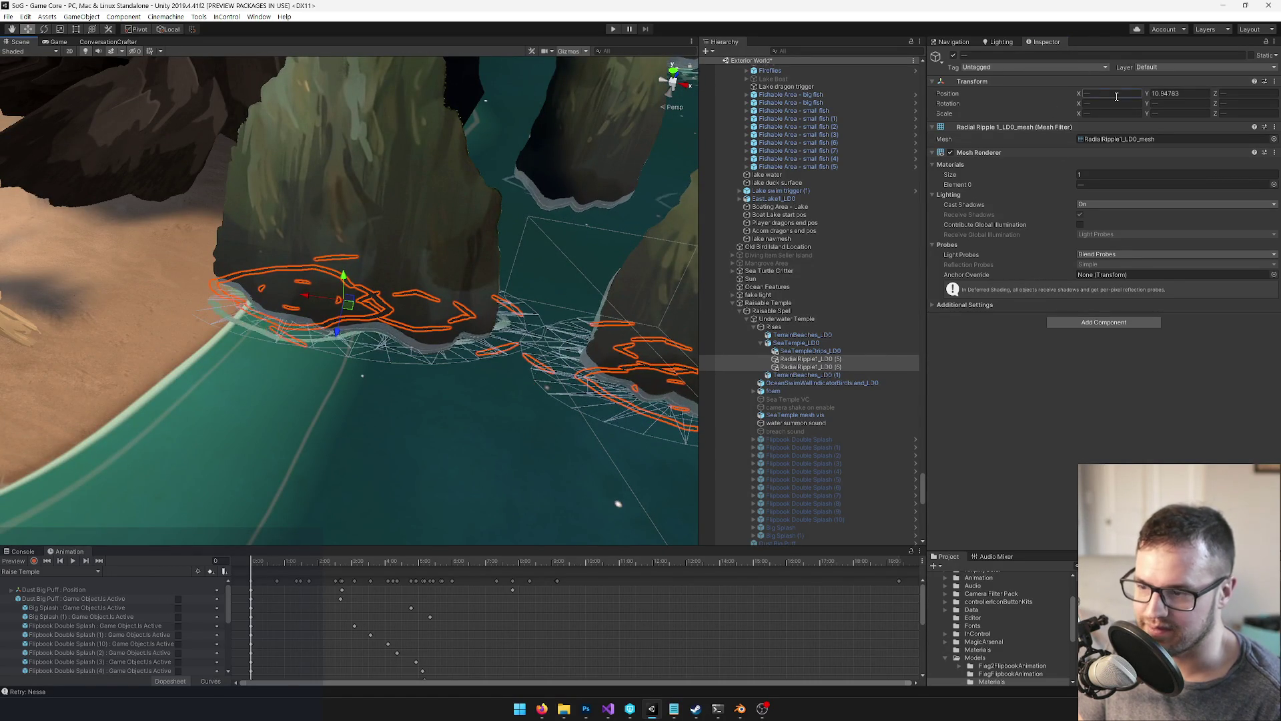
{"action": "type", "text": "0"}
{"action": "key", "text": "Tab"}
{"action": "type", "text": "0"}
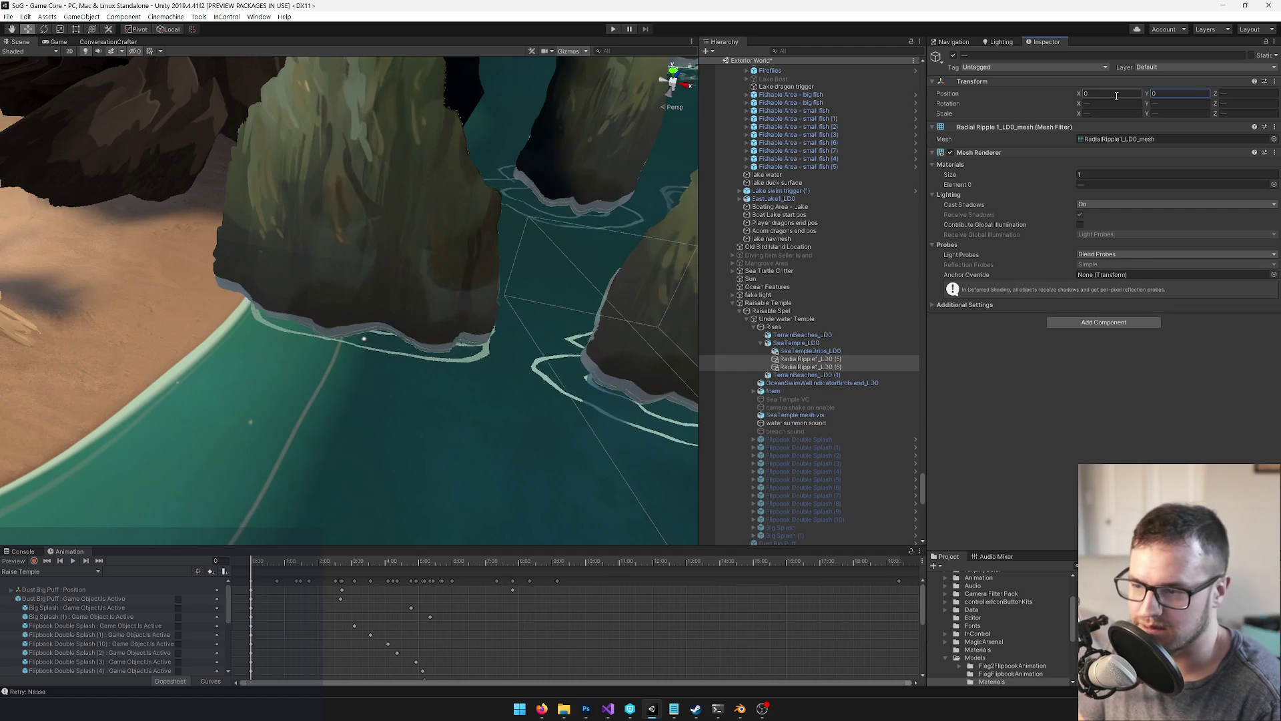
{"action": "key", "text": "Return"}
Frame the pasted ripples and orbit around the temple base
{"action": "key", "text": "f"}
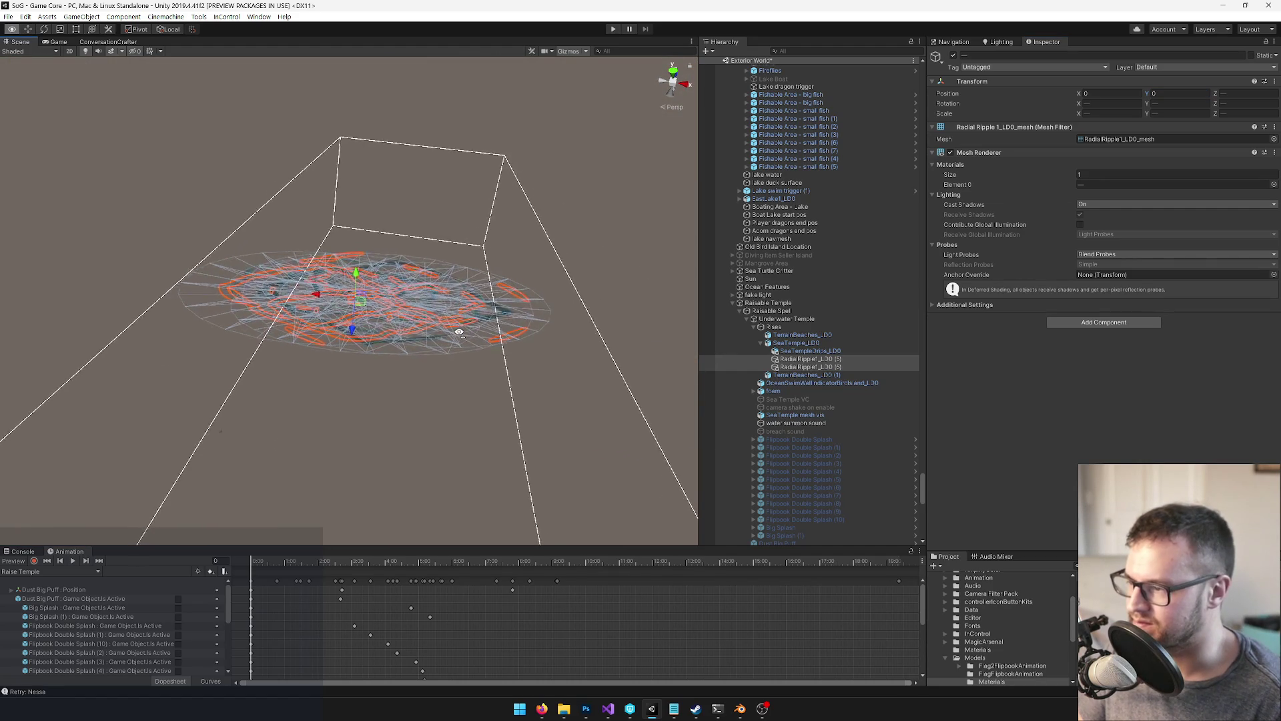
{"action": "scroll", "coordinate": [459, 332], "scroll_direction": "down", "scroll_amount": 10}
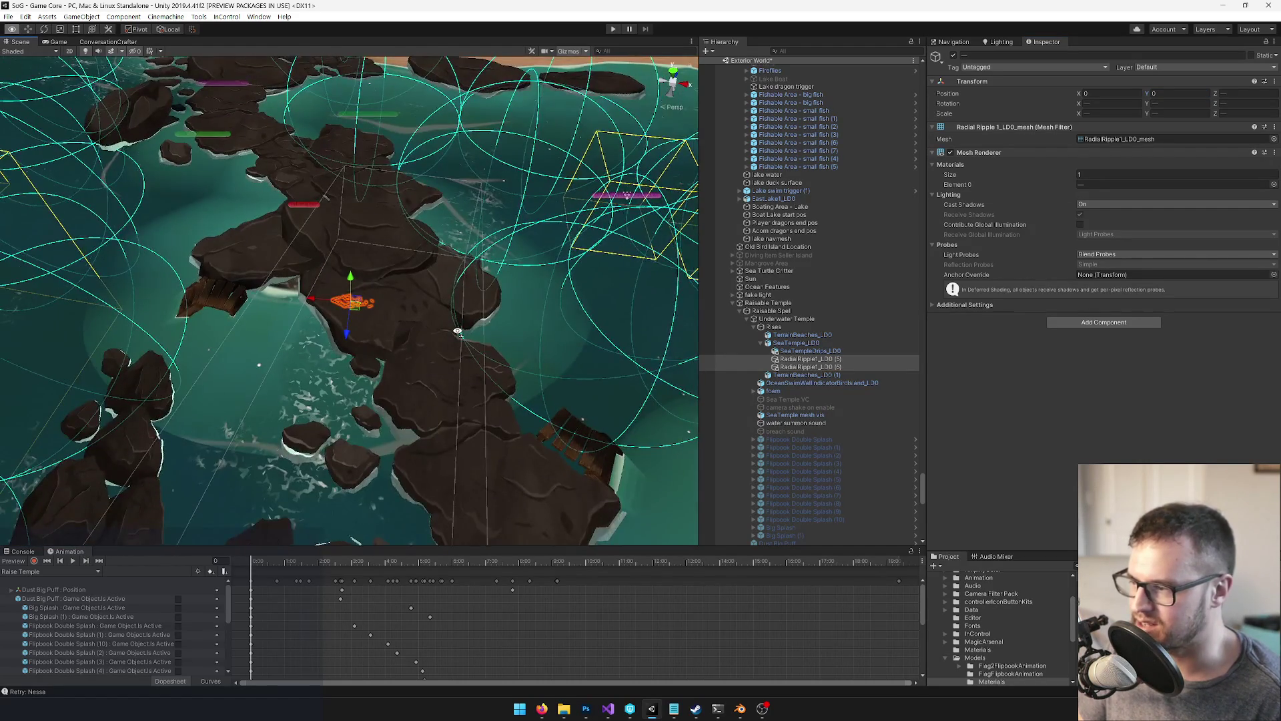
{"action": "scroll", "coordinate": [458, 331], "scroll_direction": "up", "scroll_amount": 10}
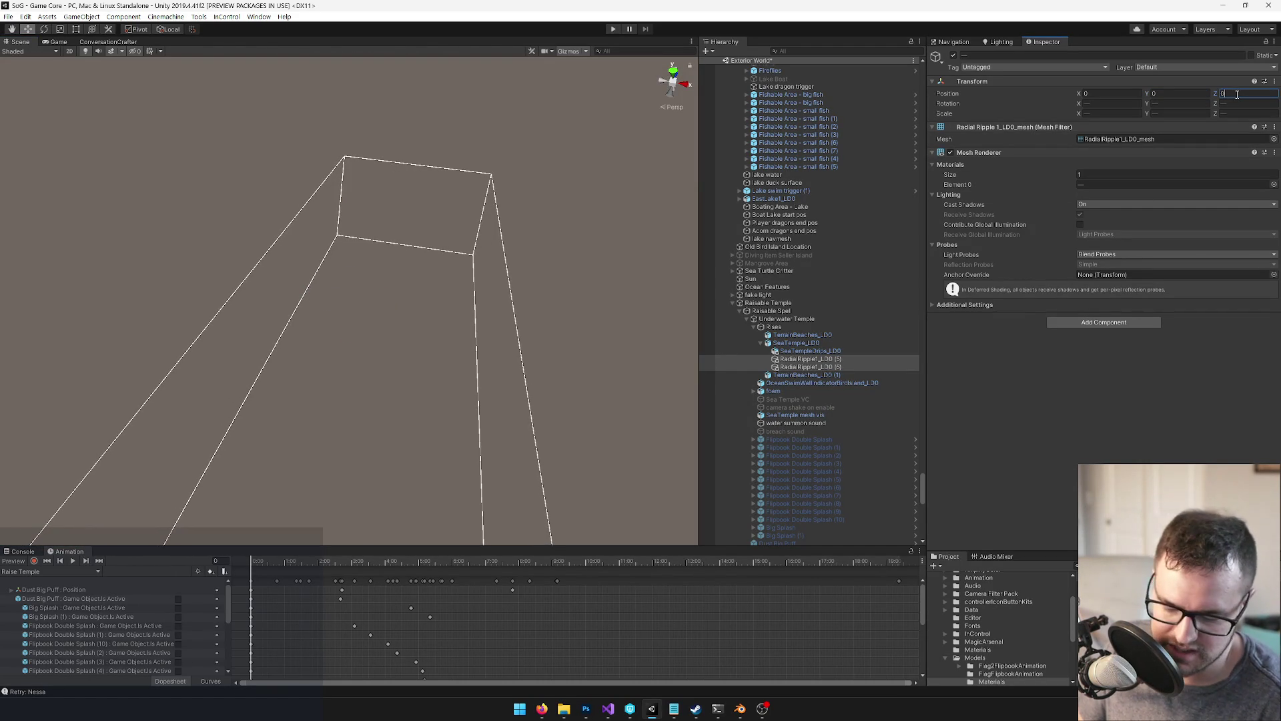
{"action": "scroll", "coordinate": [292, 157], "scroll_direction": "down", "scroll_amount": 8}
{"action": "scroll", "coordinate": [292, 159], "scroll_direction": "up", "scroll_amount": 8}
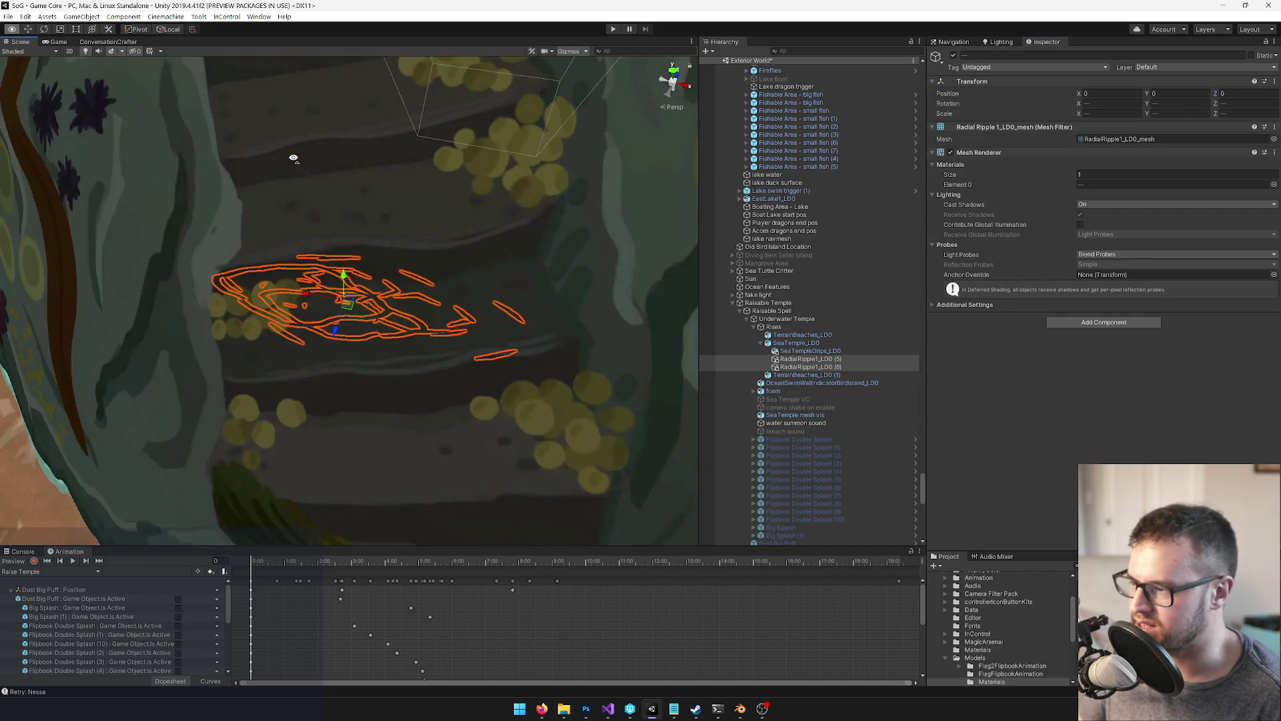
{"action": "scroll", "coordinate": [292, 160], "scroll_direction": "up", "scroll_amount": 10}
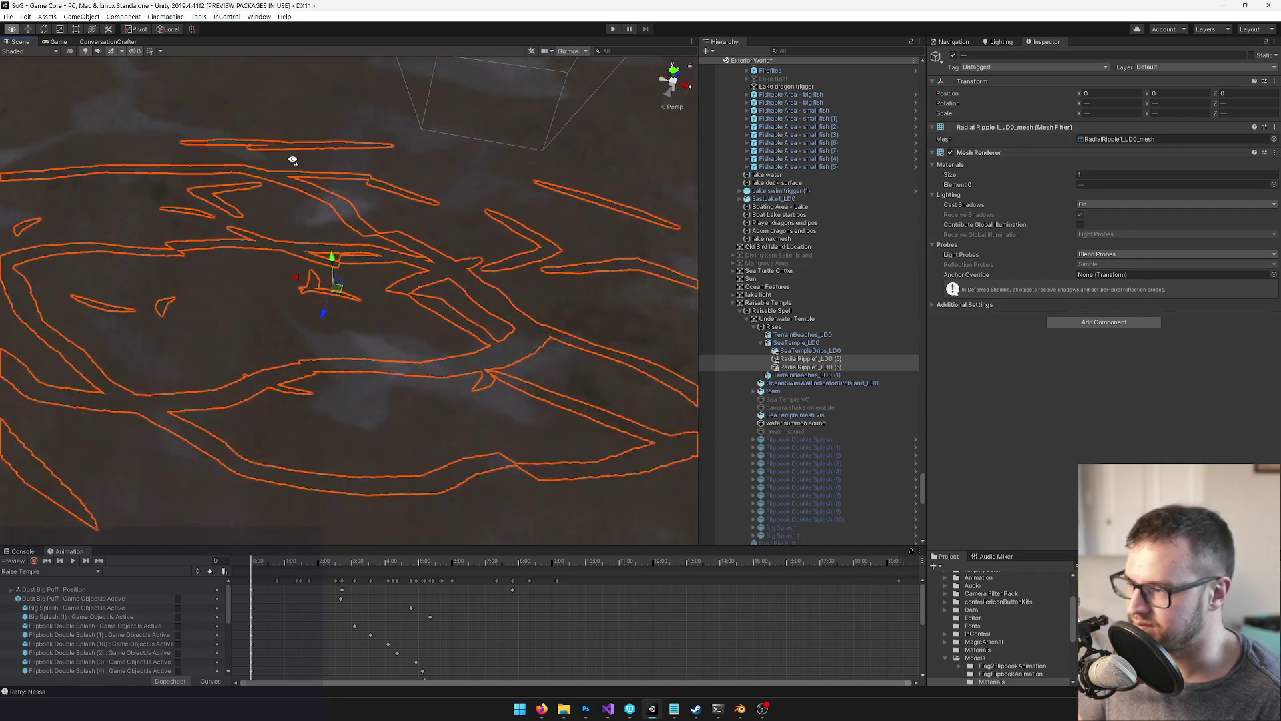
{"action": "scroll", "coordinate": [292, 160], "scroll_direction": "down", "scroll_amount": 10}
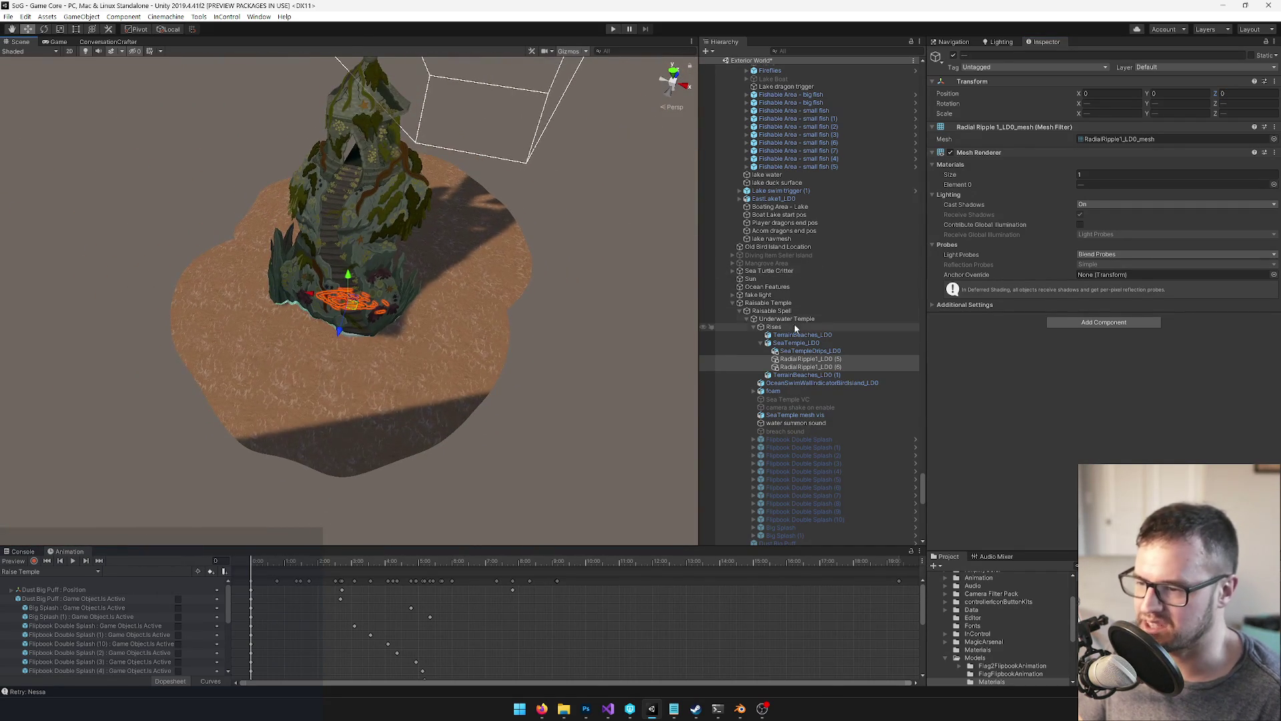
{"action": "mouse_move", "coordinate": [363, 216]}
{"action": "left_mouse_down"}
{"action": "mouse_move", "coordinate": [454, 206]}
{"action": "mouse_move", "coordinate": [399, 301]}
{"action": "mouse_move", "coordinate": [492, 401]}
{"action": "mouse_move", "coordinate": [521, 337]}
{"action": "left_mouse_up"}
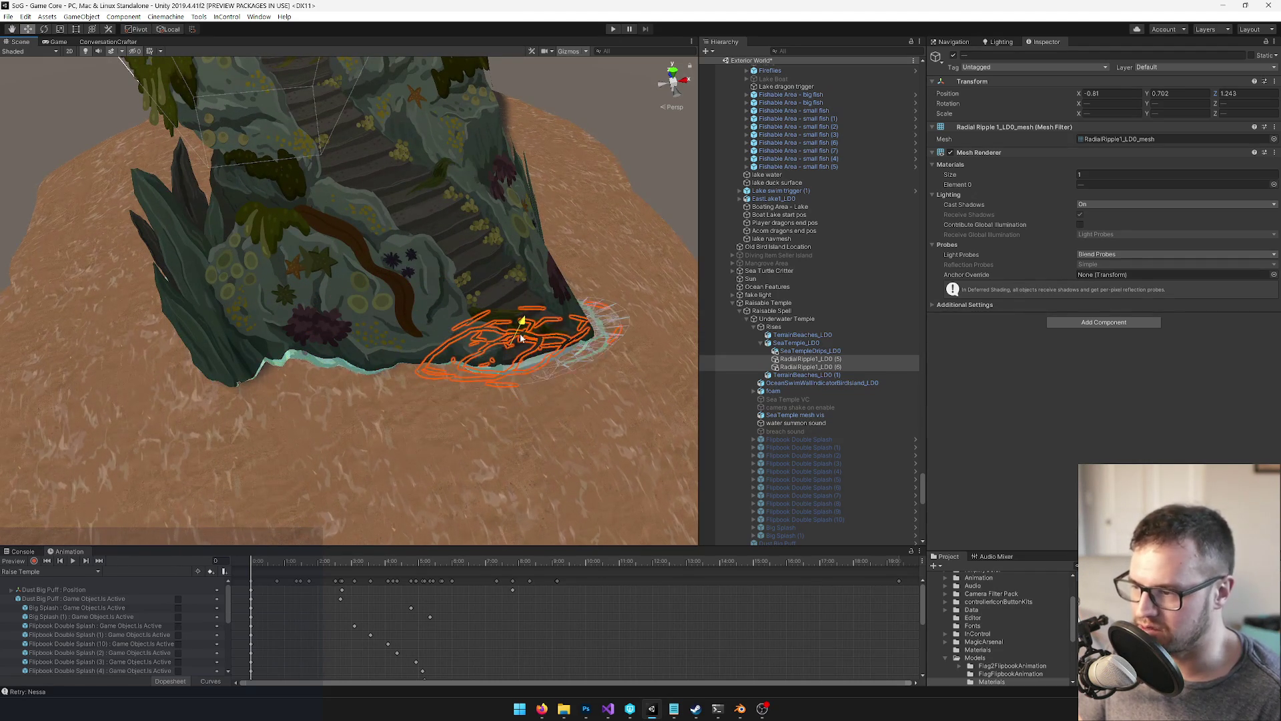
{"action": "key", "text": "f"}
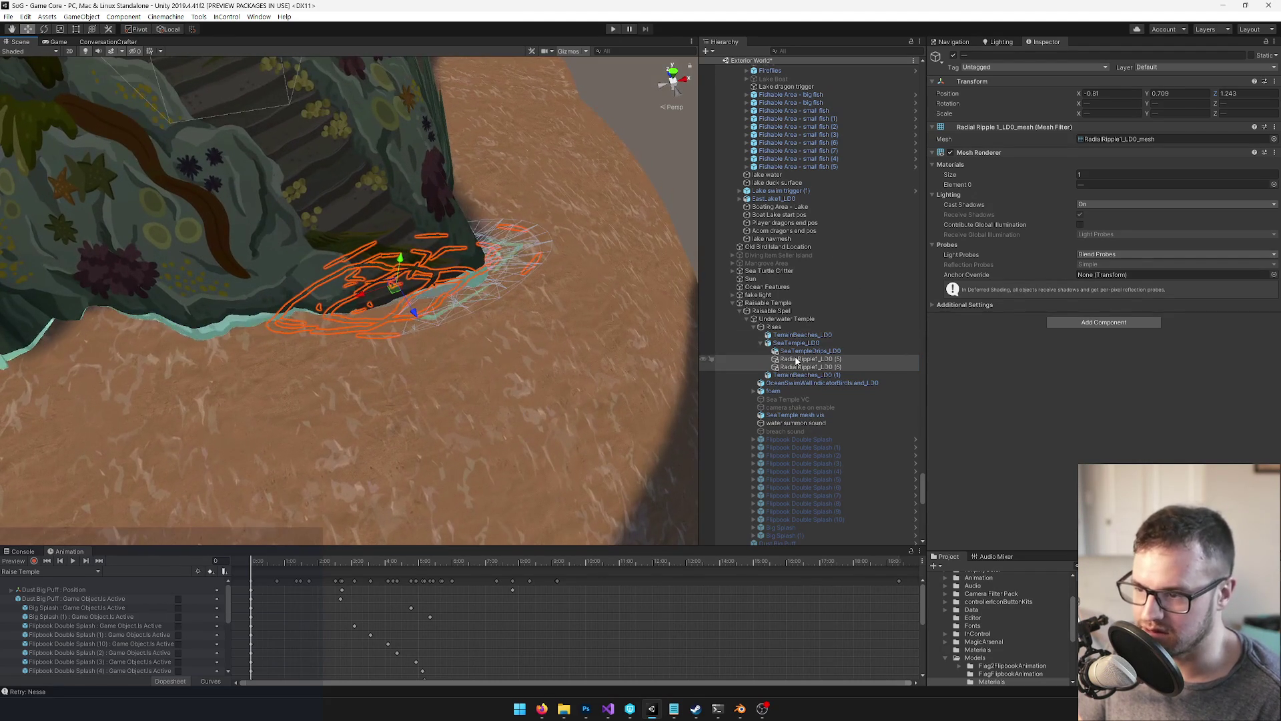
Fit RadialRipple1_LD0 (5) against the temple base at -1.139, 0.709, 1.042, Y -50.517
{"action": "left_click", "coordinate": [796, 360]}
{"action": "mouse_move", "coordinate": [543, 321]}
{"action": "left_mouse_down"}
{"action": "mouse_move", "coordinate": [494, 306]}
{"action": "mouse_move", "coordinate": [429, 400]}
{"action": "mouse_move", "coordinate": [458, 348]}
{"action": "mouse_move", "coordinate": [373, 319]}
{"action": "mouse_move", "coordinate": [419, 323]}
{"action": "mouse_move", "coordinate": [382, 335]}
{"action": "mouse_move", "coordinate": [402, 303]}
{"action": "mouse_move", "coordinate": [387, 307]}
{"action": "mouse_move", "coordinate": [427, 320]}
{"action": "mouse_move", "coordinate": [434, 354]}
{"action": "mouse_move", "coordinate": [459, 357]}
{"action": "left_mouse_up"}
{"action": "scroll", "coordinate": [457, 348], "scroll_direction": "up", "scroll_amount": 5}
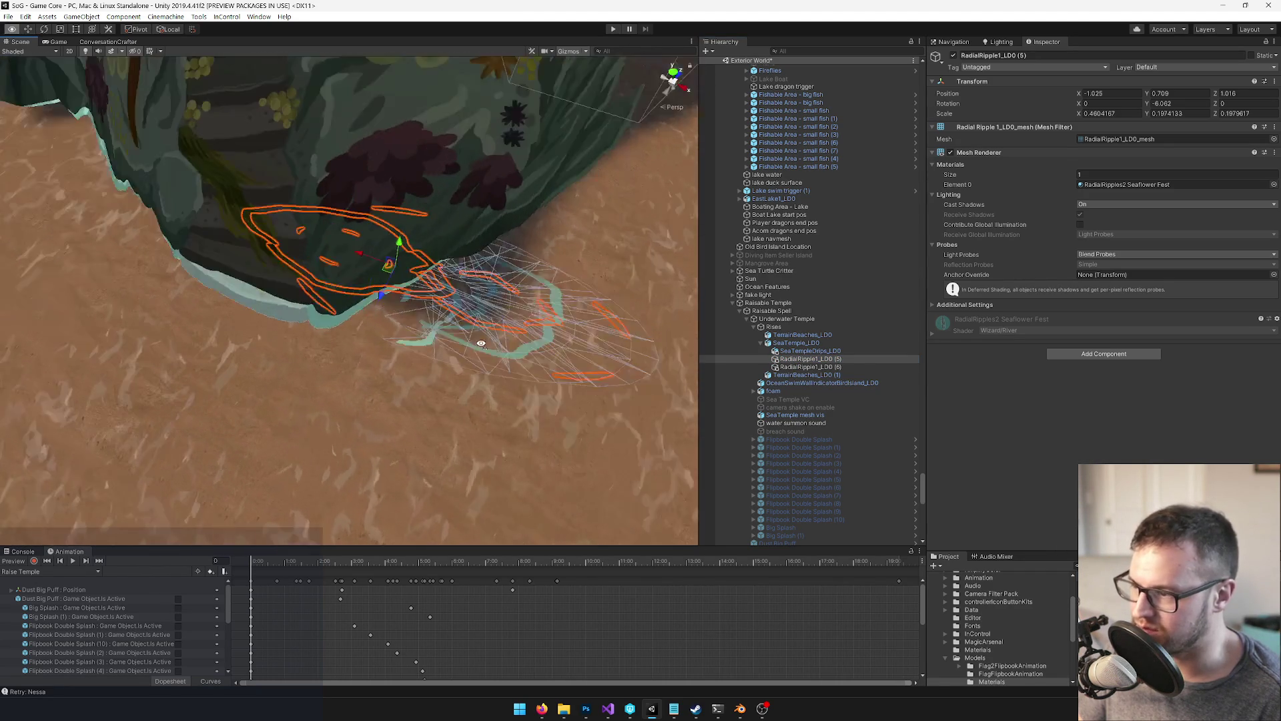
{"action": "key", "text": "r"}
{"action": "key", "text": "w"}
{"action": "key", "text": "e"}
{"action": "key", "text": "w"}
{"action": "mouse_move", "coordinate": [413, 318]}
{"action": "left_mouse_down"}
{"action": "mouse_move", "coordinate": [463, 365]}
{"action": "mouse_move", "coordinate": [484, 321]}
{"action": "mouse_move", "coordinate": [492, 229]}
{"action": "left_mouse_up"}
{"action": "scroll", "coordinate": [501, 221], "scroll_direction": "down", "scroll_amount": 5}
{"action": "scroll", "coordinate": [502, 213], "scroll_direction": "up", "scroll_amount": 5}
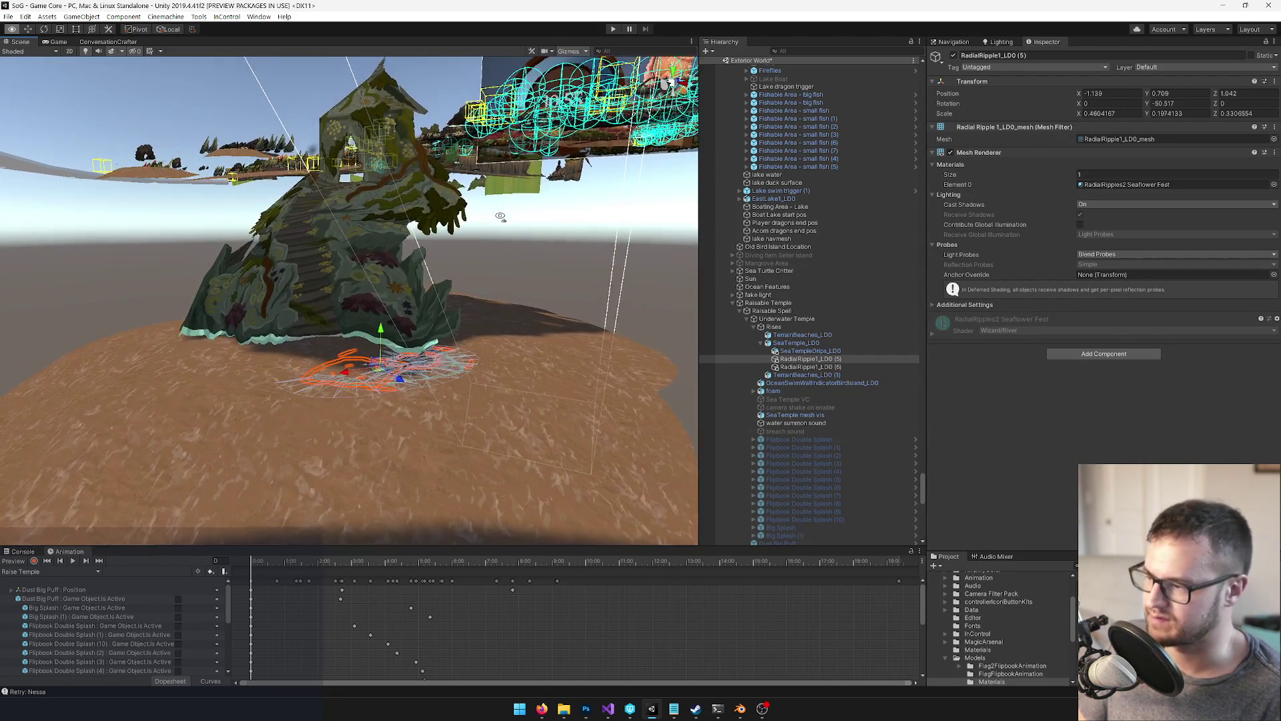
Raise RadialRipple1_LD0 (5) slightly and slide it along the temple base
{"action": "scroll", "coordinate": [491, 234], "scroll_direction": "up", "scroll_amount": 5}
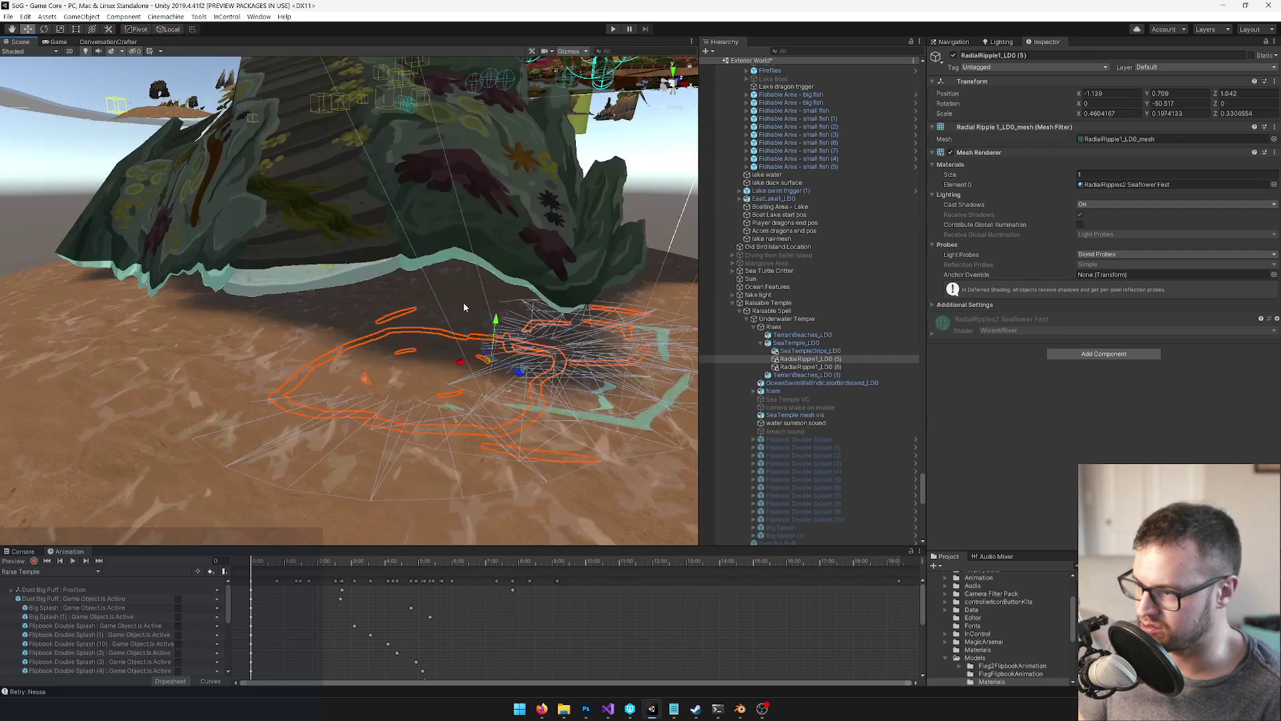
{"action": "mouse_move", "coordinate": [507, 315]}
{"action": "left_mouse_down"}
{"action": "mouse_move", "coordinate": [507, 297]}
{"action": "mouse_move", "coordinate": [474, 296]}
{"action": "mouse_move", "coordinate": [457, 251]}
{"action": "mouse_move", "coordinate": [547, 390]}
{"action": "mouse_move", "coordinate": [422, 344]}
{"action": "left_mouse_up"}
{"action": "scroll", "coordinate": [538, 394], "scroll_direction": "down", "scroll_amount": 6}
{"action": "scroll", "coordinate": [528, 397], "scroll_direction": "down", "scroll_amount": 3}
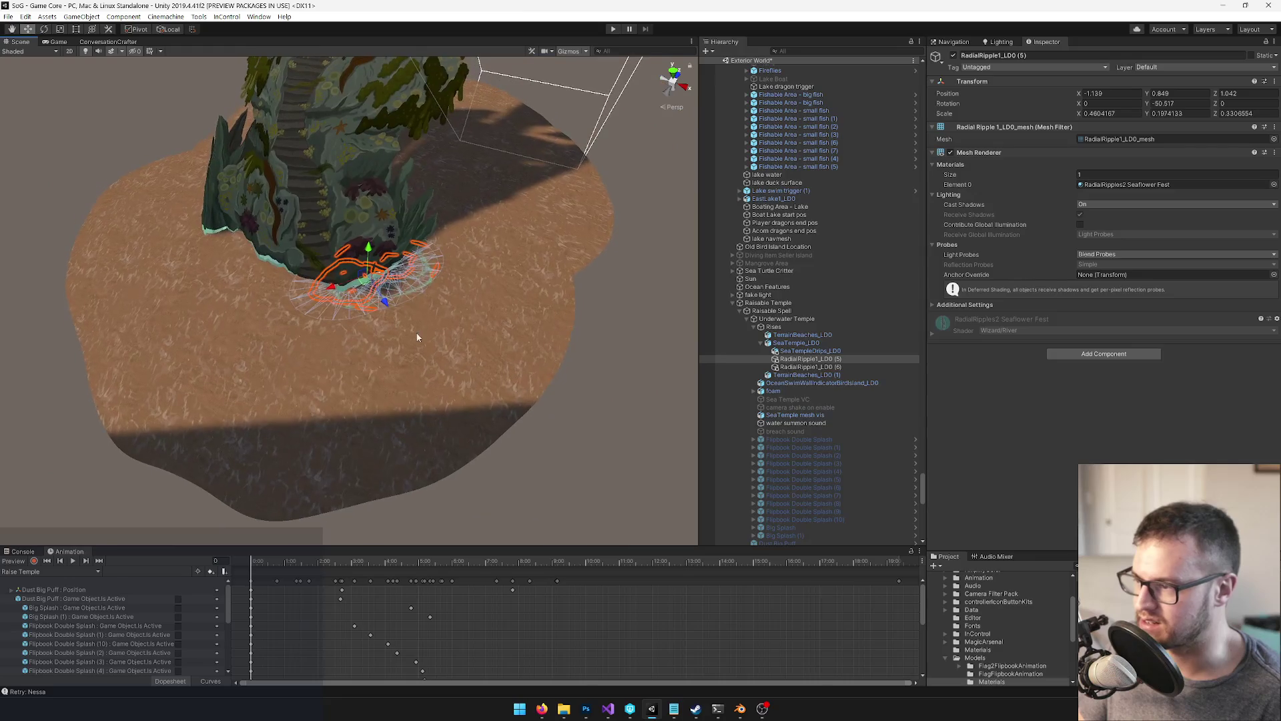
{"action": "left_click_drag", "start_coordinate": [366, 286], "coordinate": [467, 280]}
Widen RadialRipple1_LD0 (6) and move it along the temple base
{"action": "left_click", "coordinate": [789, 367]}
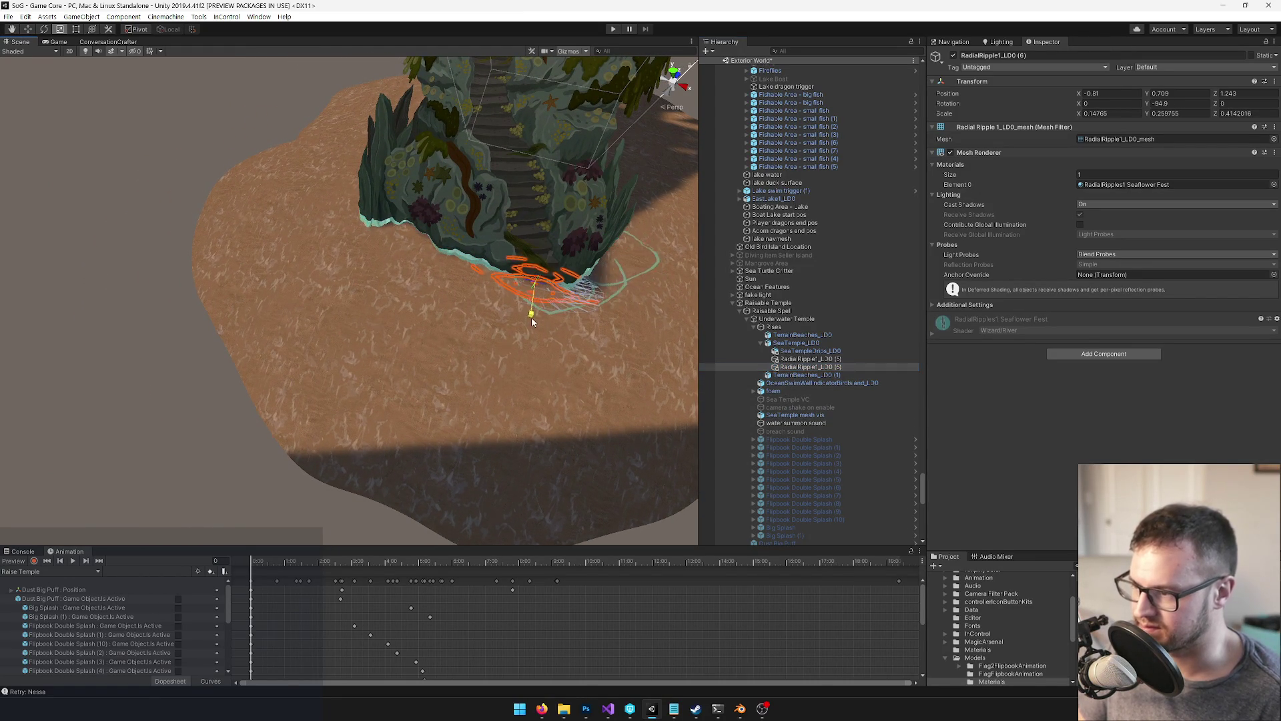
{"action": "left_click_drag", "start_coordinate": [532, 318], "coordinate": [531, 327]}
{"action": "mouse_move", "coordinate": [502, 283]}
{"action": "left_mouse_down"}
{"action": "mouse_move", "coordinate": [403, 278]}
{"action": "mouse_move", "coordinate": [470, 253]}
{"action": "mouse_move", "coordinate": [449, 237]}
{"action": "mouse_move", "coordinate": [445, 130]}
{"action": "mouse_move", "coordinate": [317, 296]}
{"action": "mouse_move", "coordinate": [315, 280]}
{"action": "mouse_move", "coordinate": [393, 399]}
{"action": "mouse_move", "coordinate": [392, 429]}
{"action": "mouse_move", "coordinate": [357, 382]}
{"action": "left_mouse_up"}
{"action": "scroll", "coordinate": [477, 274], "scroll_direction": "up", "scroll_amount": 5}
{"action": "key", "text": "f"}
{"action": "key", "text": "e"}
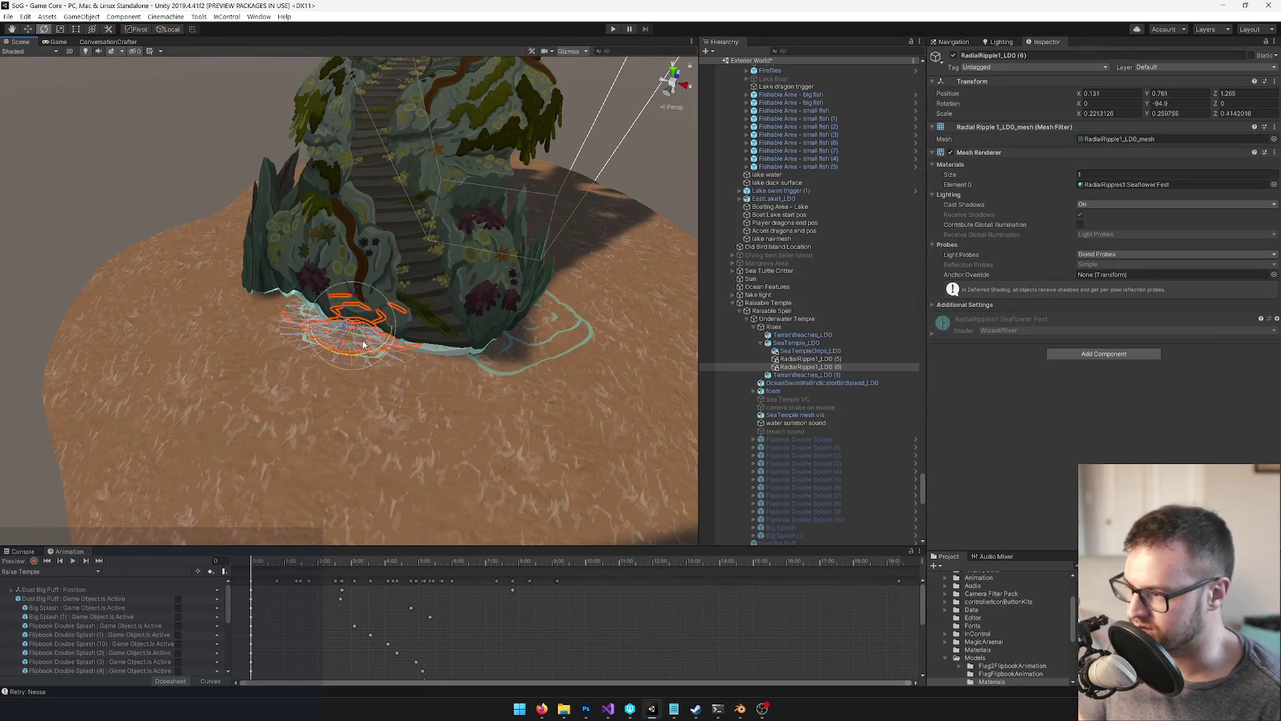
{"action": "mouse_move", "coordinate": [371, 351]}
{"action": "left_mouse_down", "text": "alt"}
{"action": "mouse_move", "coordinate": [265, 285]}
{"action": "mouse_move", "coordinate": [201, 315]}
{"action": "mouse_move", "coordinate": [71, 295]}
{"action": "mouse_move", "coordinate": [173, 305]}
{"action": "left_mouse_up", "text": "alt"}
Duplicate a ripple, stretch it wider and apply the RadialRipples2 Seaflower Fest material
{"action": "key", "text": "ctrl+d"}
{"action": "key", "text": "f"}
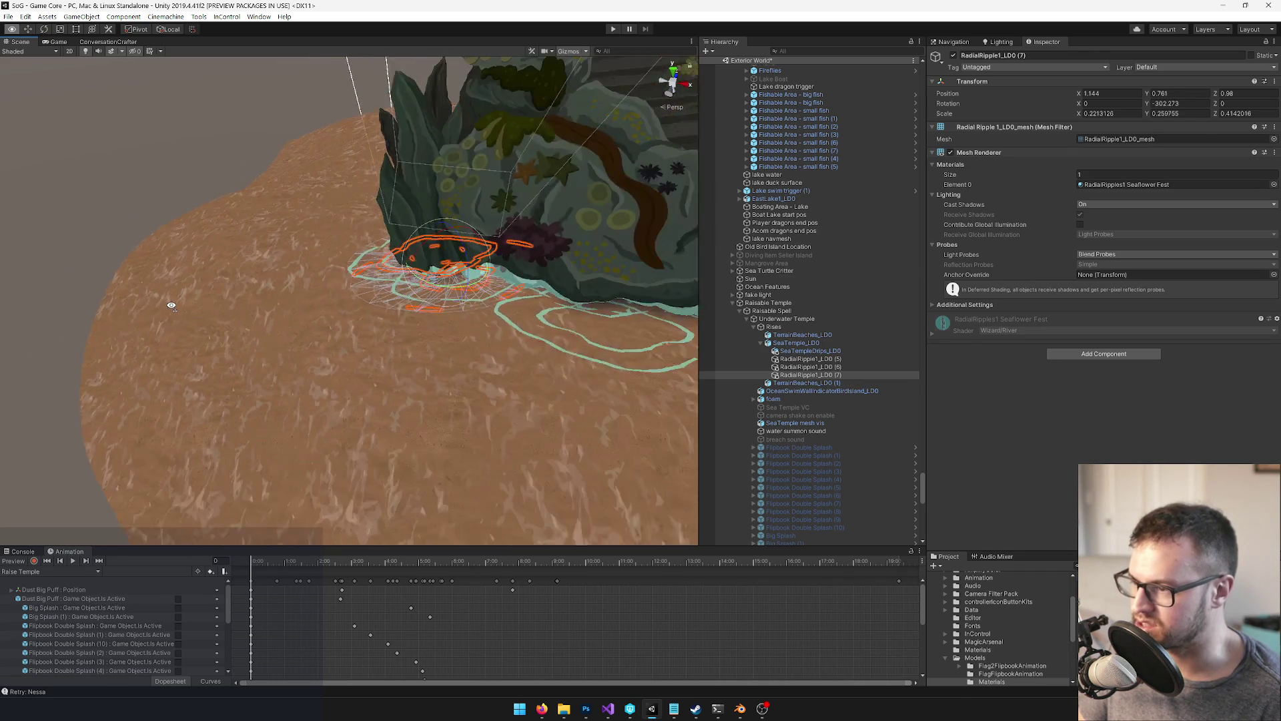
{"action": "key", "text": "r"}
{"action": "mouse_move", "coordinate": [395, 249]}
{"action": "left_mouse_down"}
{"action": "mouse_move", "coordinate": [427, 274]}
{"action": "mouse_move", "coordinate": [481, 267]}
{"action": "left_mouse_up"}
{"action": "left_click", "coordinate": [1274, 185]}
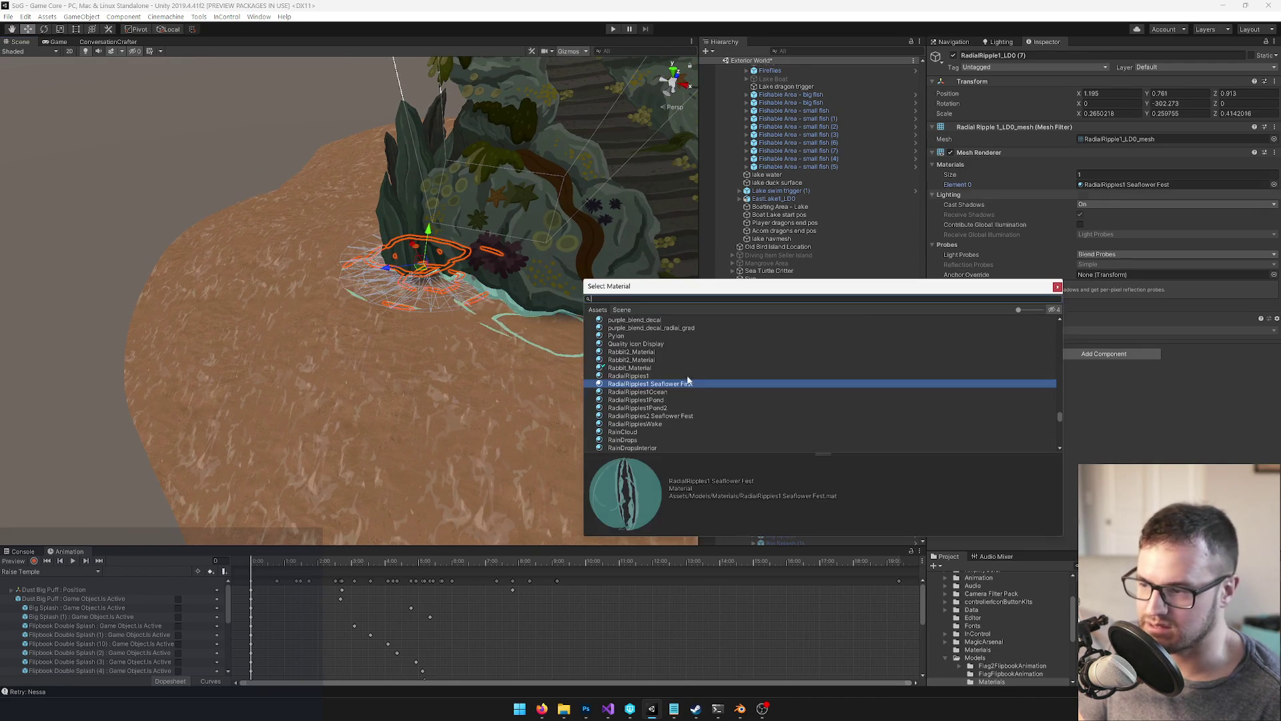
{"action": "double_click", "coordinate": [657, 415]}
Nudge RadialRipple1_LD0 (6) along the shoreline to 0.13, 0.781, 1.167
{"action": "left_click_drag", "start_coordinate": [400, 389], "coordinate": [641, 393], "text": "alt"}
{"action": "left_click", "coordinate": [808, 361]}
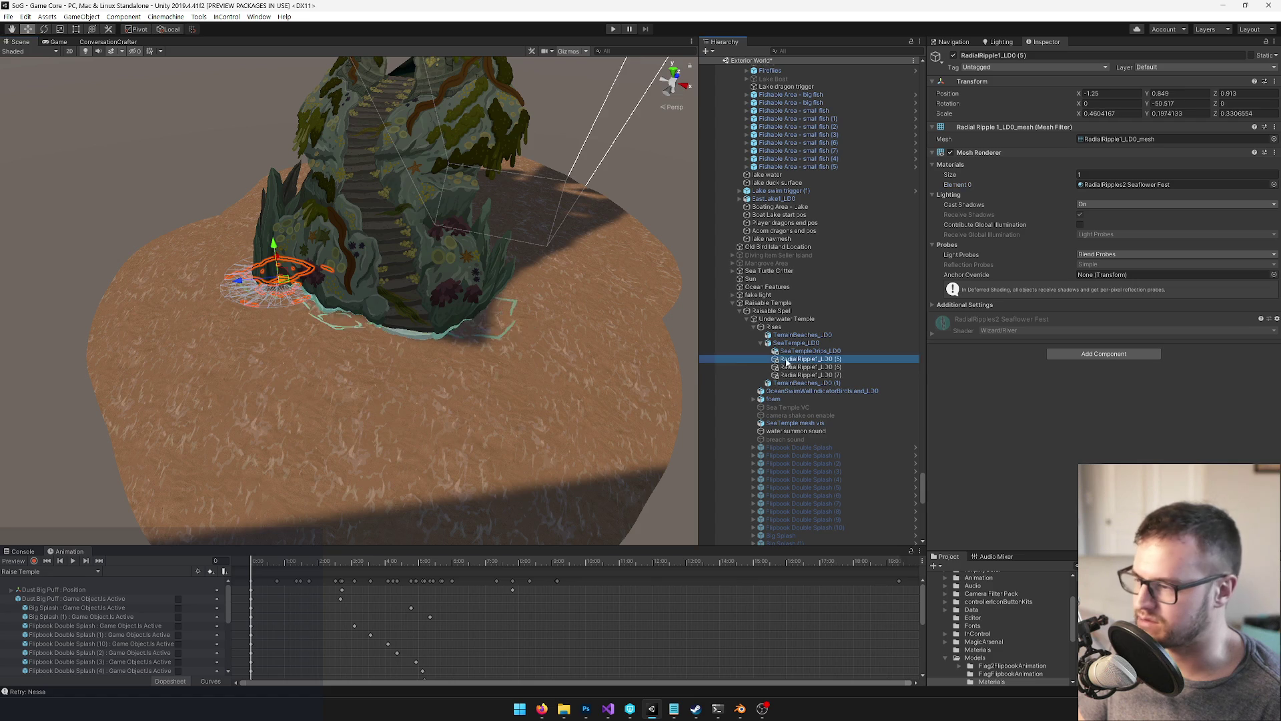
{"action": "scroll", "coordinate": [368, 349], "scroll_direction": "down", "scroll_amount": 5}
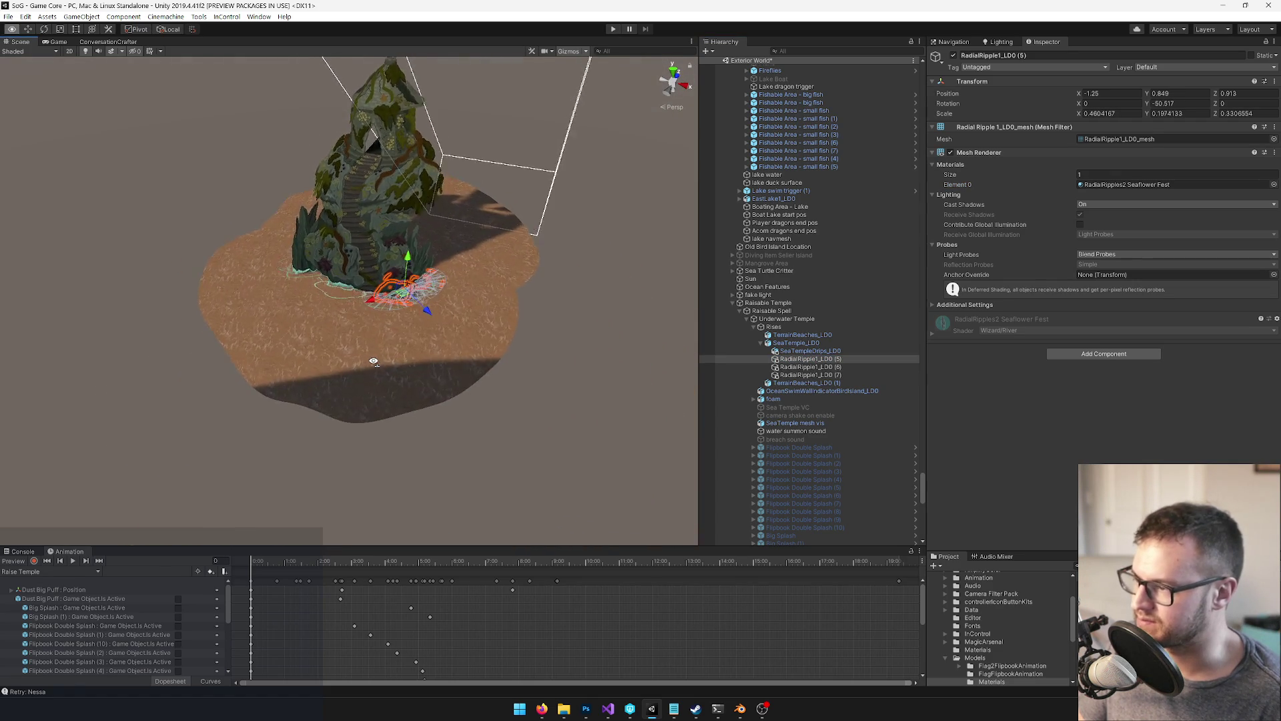
{"action": "scroll", "coordinate": [370, 352], "scroll_direction": "up", "scroll_amount": 3}
{"action": "scroll", "coordinate": [368, 349], "scroll_direction": "down", "scroll_amount": 3}
{"action": "scroll", "coordinate": [366, 338], "scroll_direction": "up", "scroll_amount": 5}
{"action": "scroll", "coordinate": [366, 374], "scroll_direction": "down", "scroll_amount": 3}
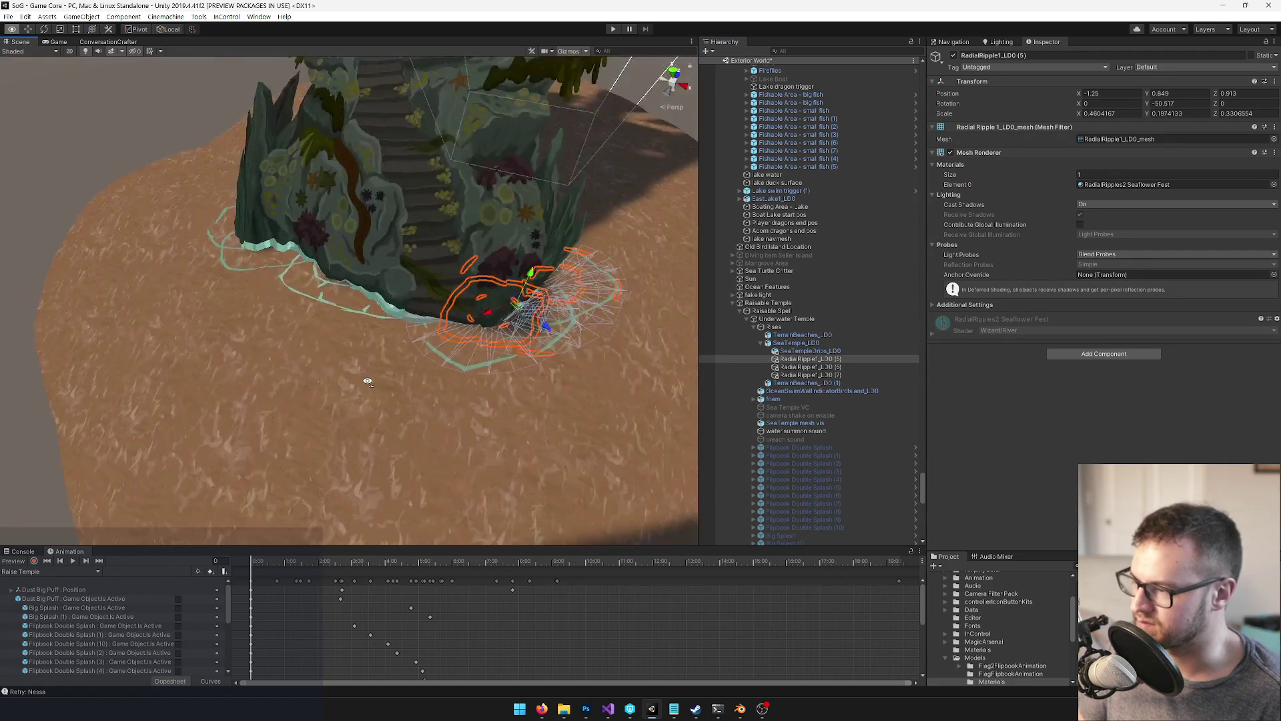
{"action": "scroll", "coordinate": [369, 363], "scroll_direction": "down", "scroll_amount": 2}
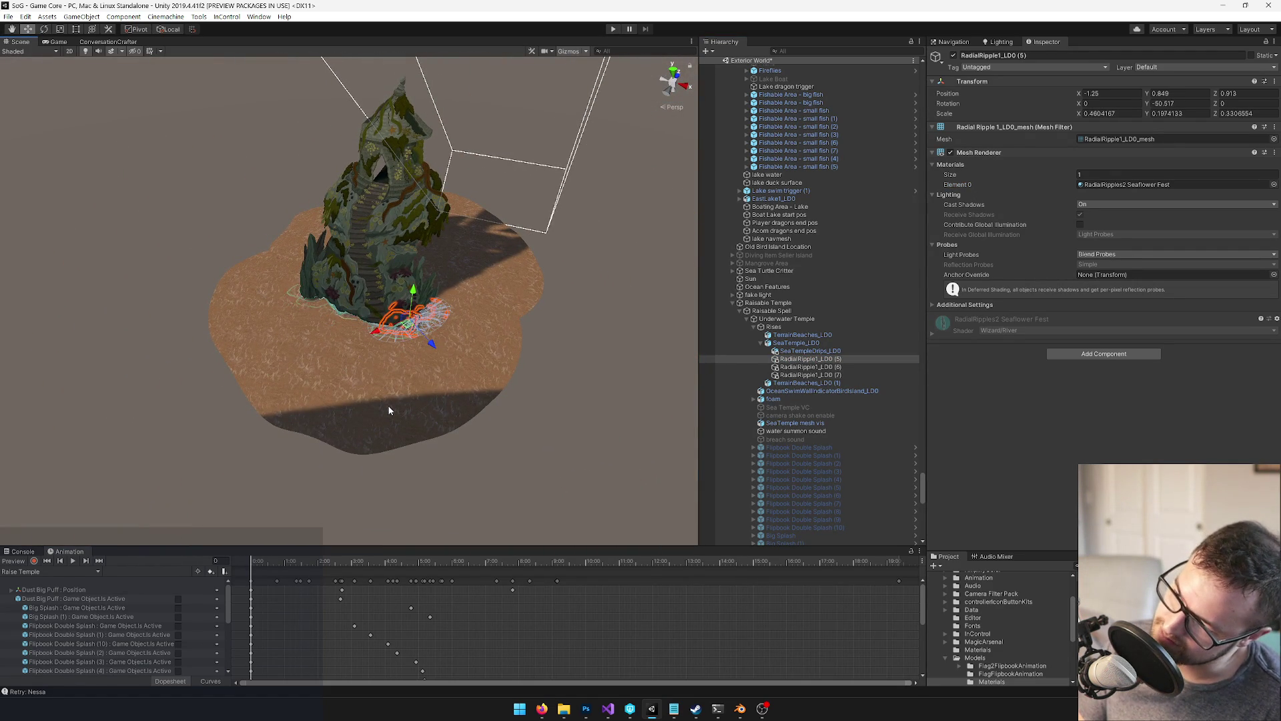
{"action": "scroll", "coordinate": [390, 396], "scroll_direction": "down", "scroll_amount": 1}
{"action": "scroll", "coordinate": [390, 396], "scroll_direction": "up", "scroll_amount": 5}
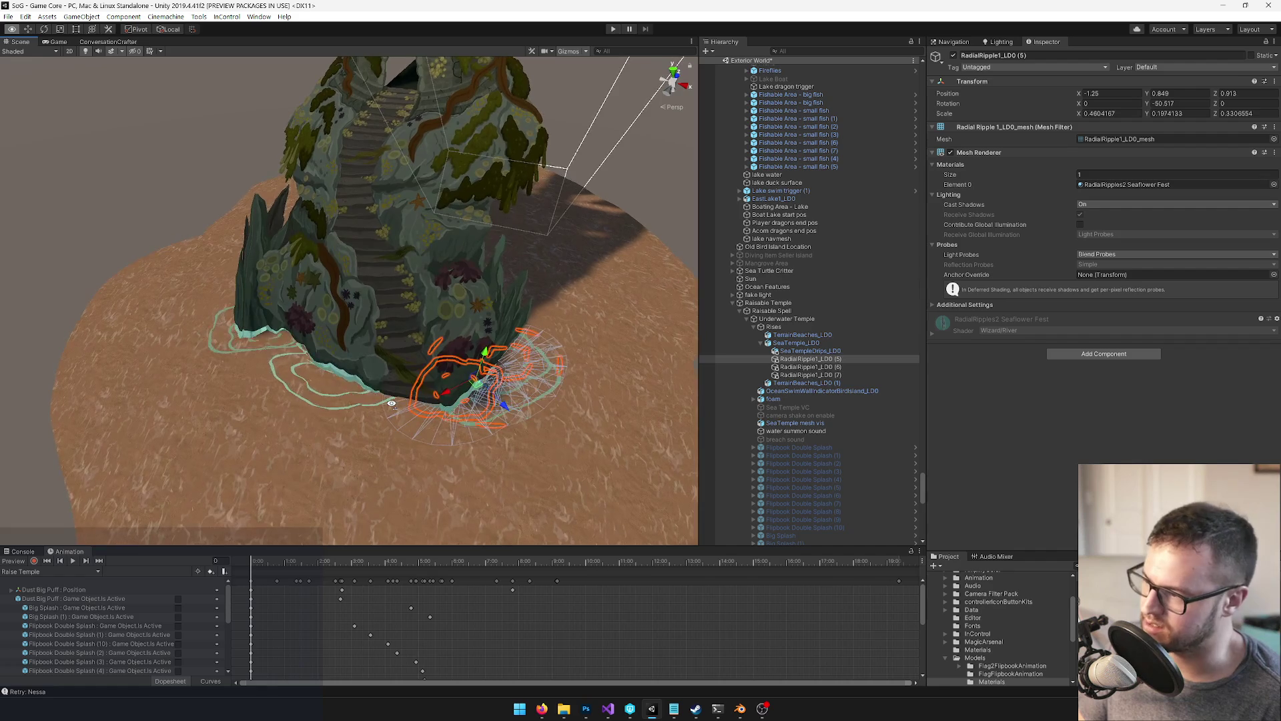
{"action": "left_click", "coordinate": [810, 367]}
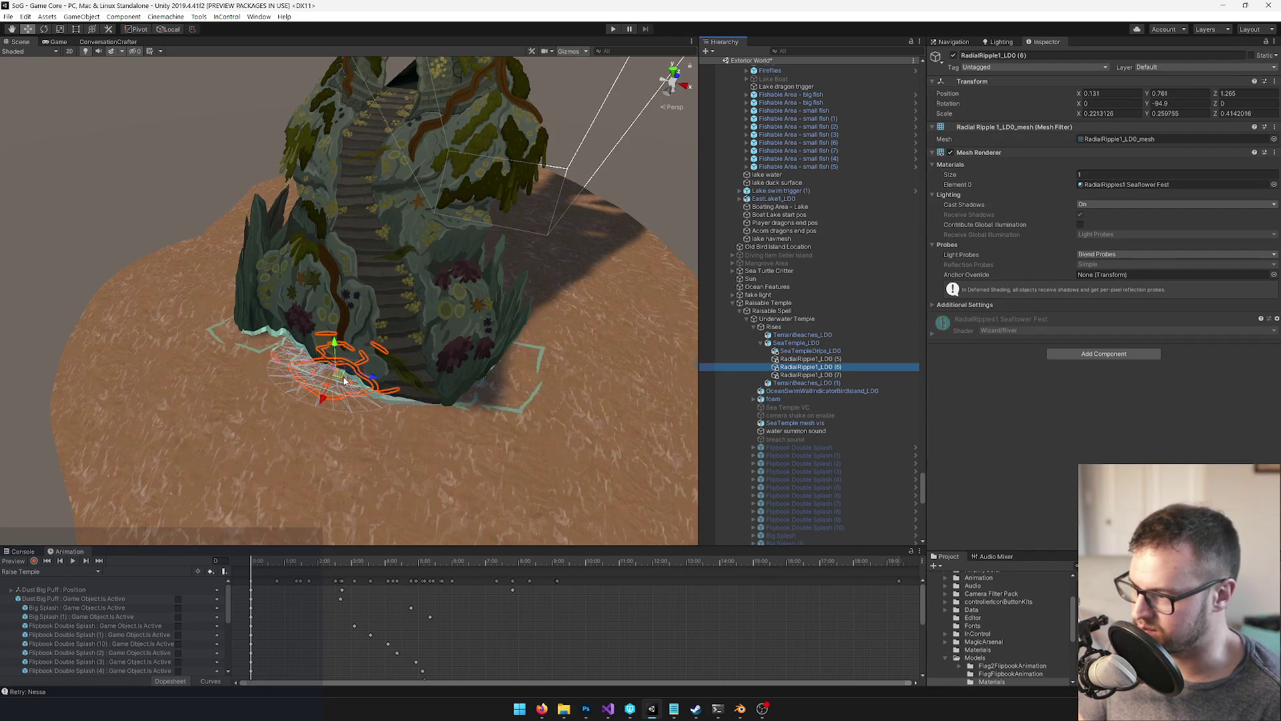
{"action": "left_click_drag", "start_coordinate": [342, 374], "coordinate": [343, 371]}
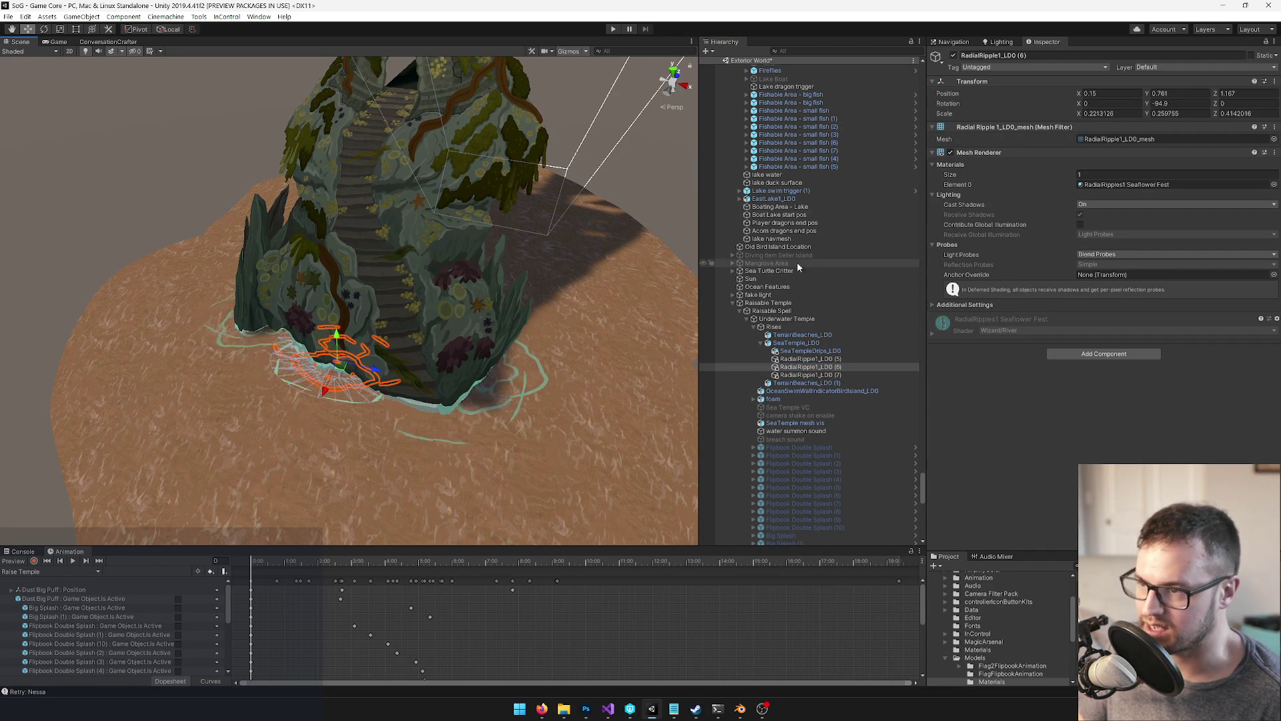
{"action": "left_click", "coordinate": [800, 328]}
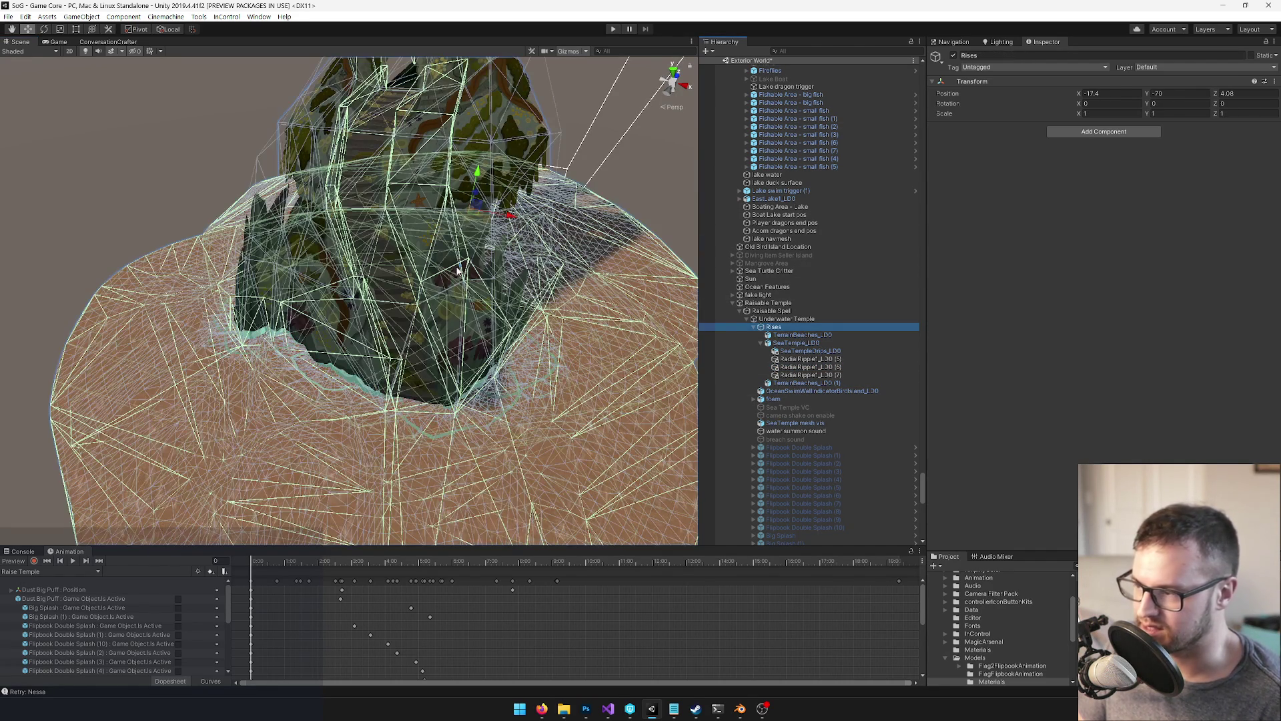
Run the game with SeaTemple mesh vis hidden, check the temple in Game view, then stop
{"action": "key", "text": "ctrl+s"}
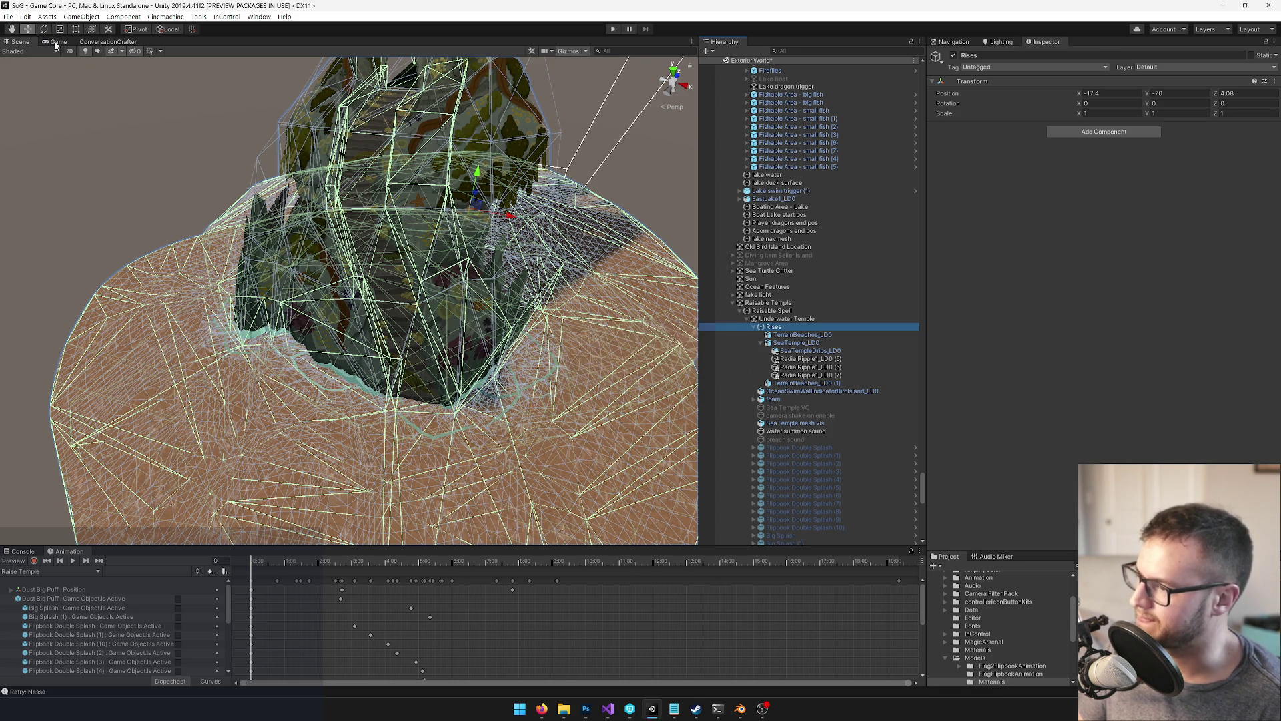
{"action": "left_click", "coordinate": [58, 43]}
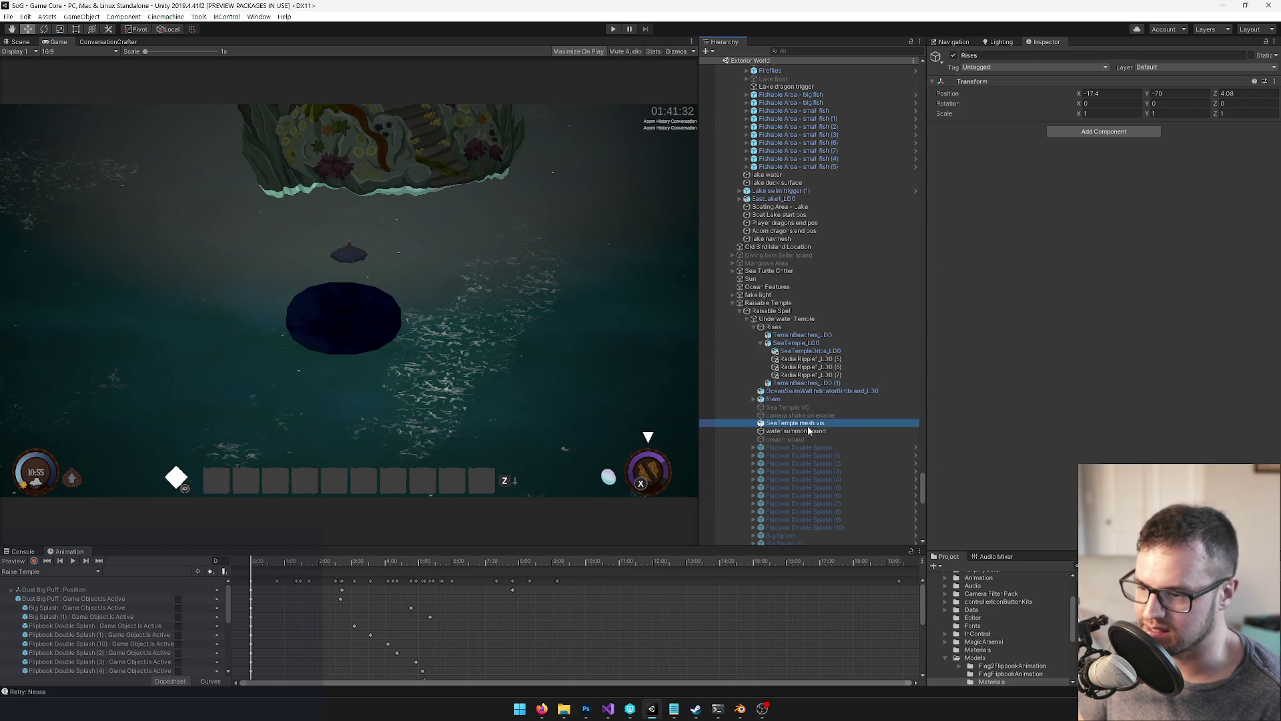
{"action": "left_click", "coordinate": [951, 56]}
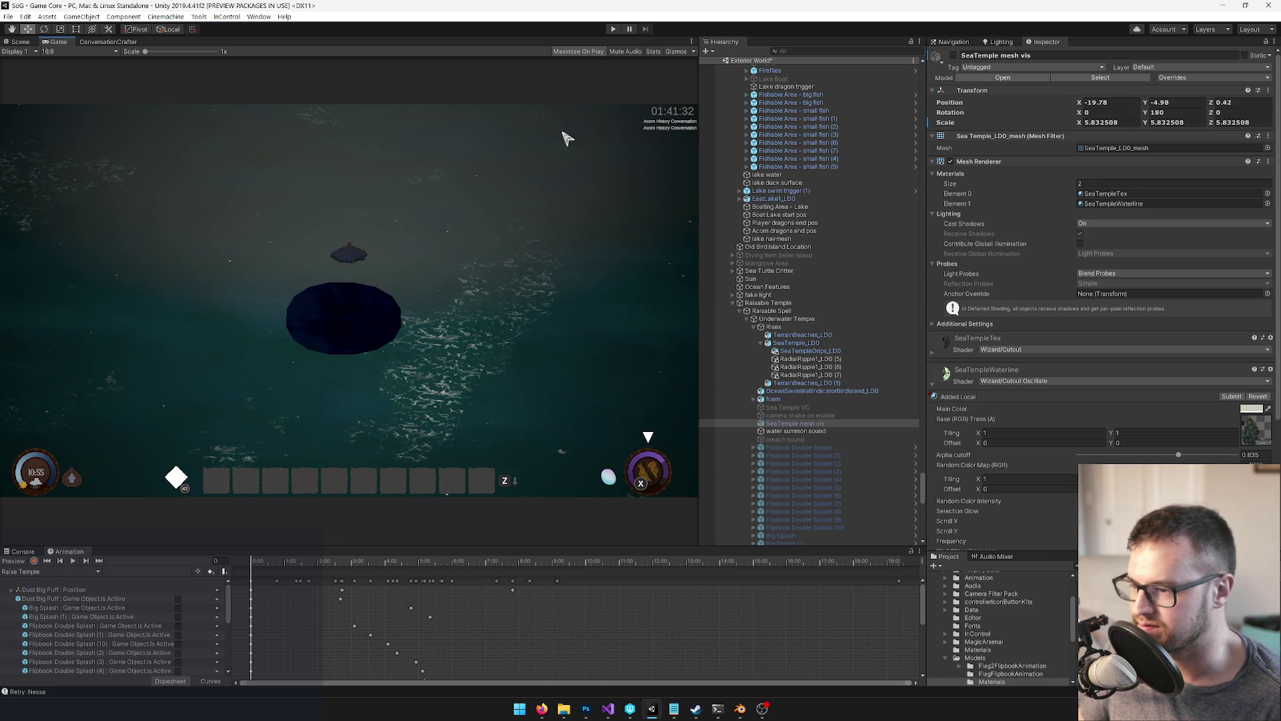
{"action": "left_click", "coordinate": [612, 30]}
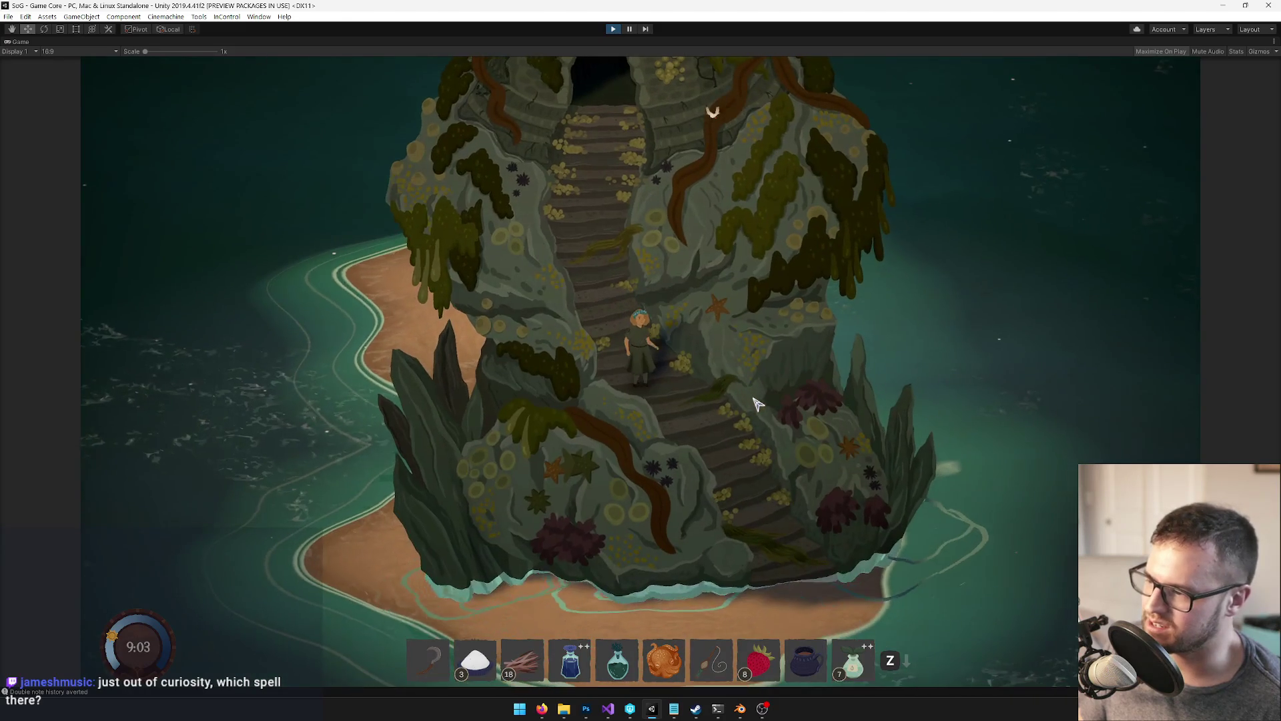
Maximize the game view, then set TerrainBeaches_LD0 (1) Position Y to 6 and TerrainBeaches_LD0 to 0.5
{"action": "right_click", "coordinate": [28, 41]}
{"action": "left_click", "coordinate": [50, 75]}
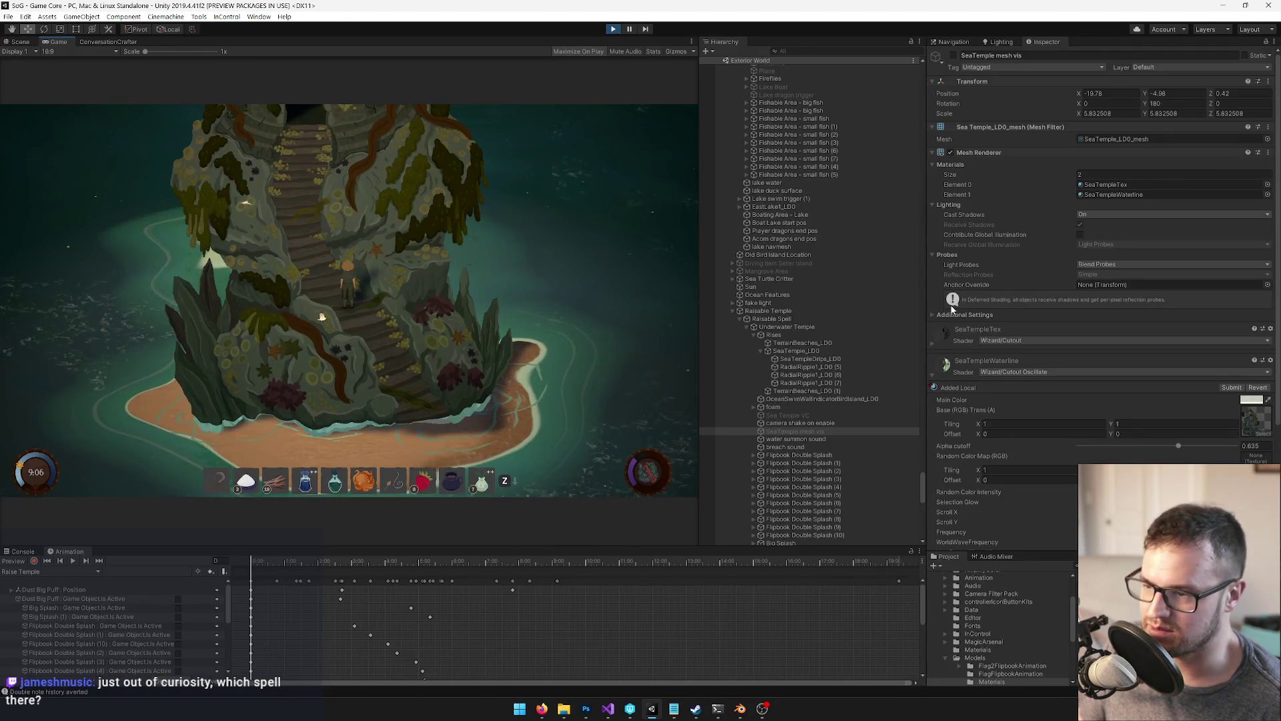
{"action": "left_click", "coordinate": [810, 391]}
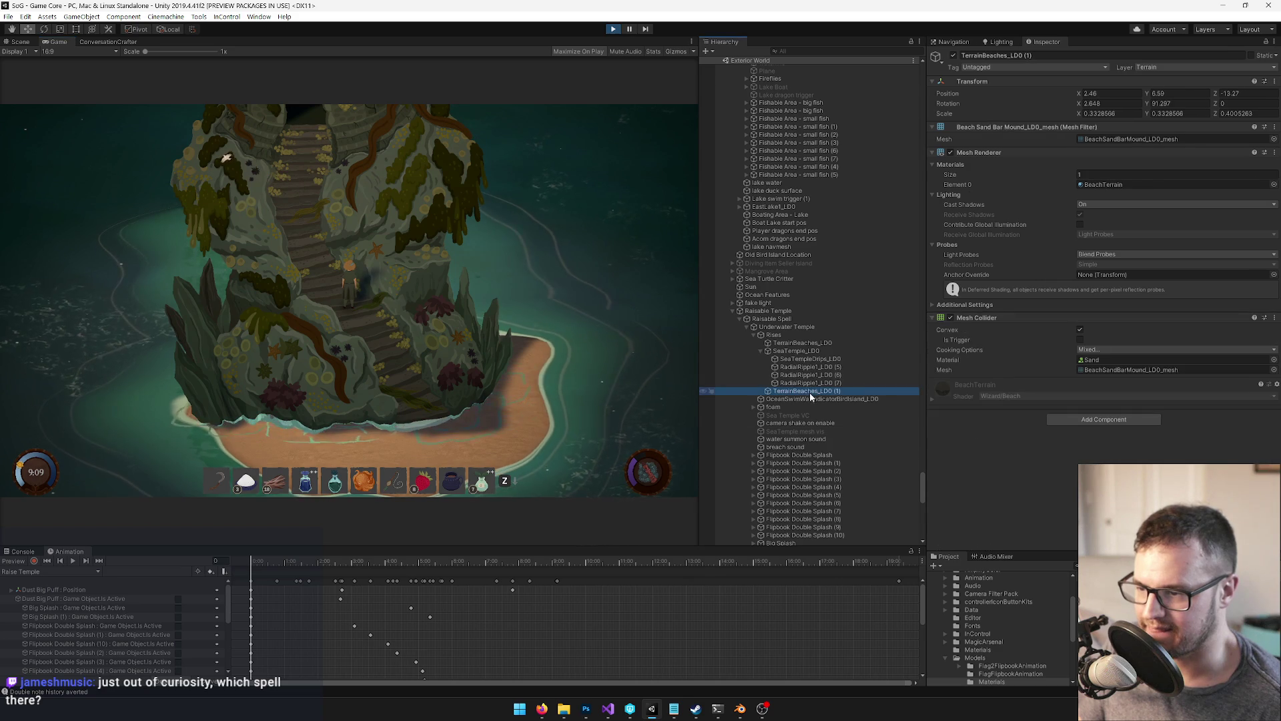
{"action": "left_click", "coordinate": [1165, 94]}
{"action": "type", "text": "6"}
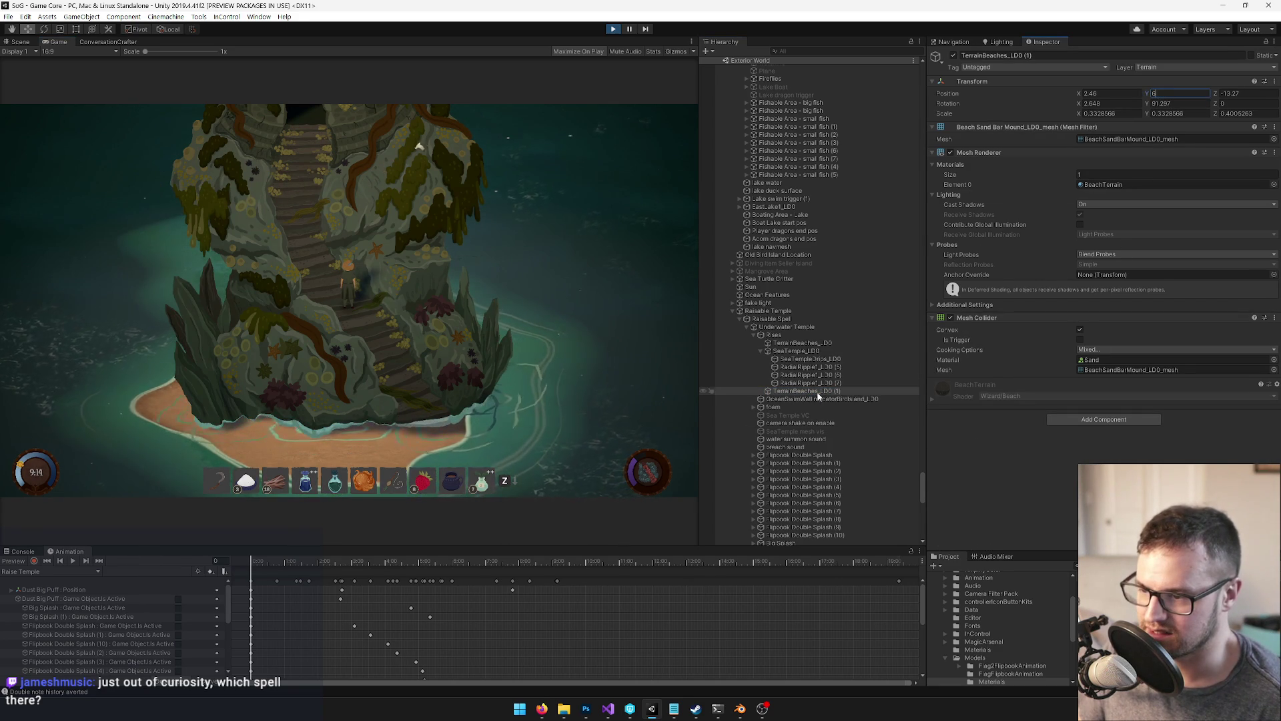
{"action": "left_click", "coordinate": [794, 344]}
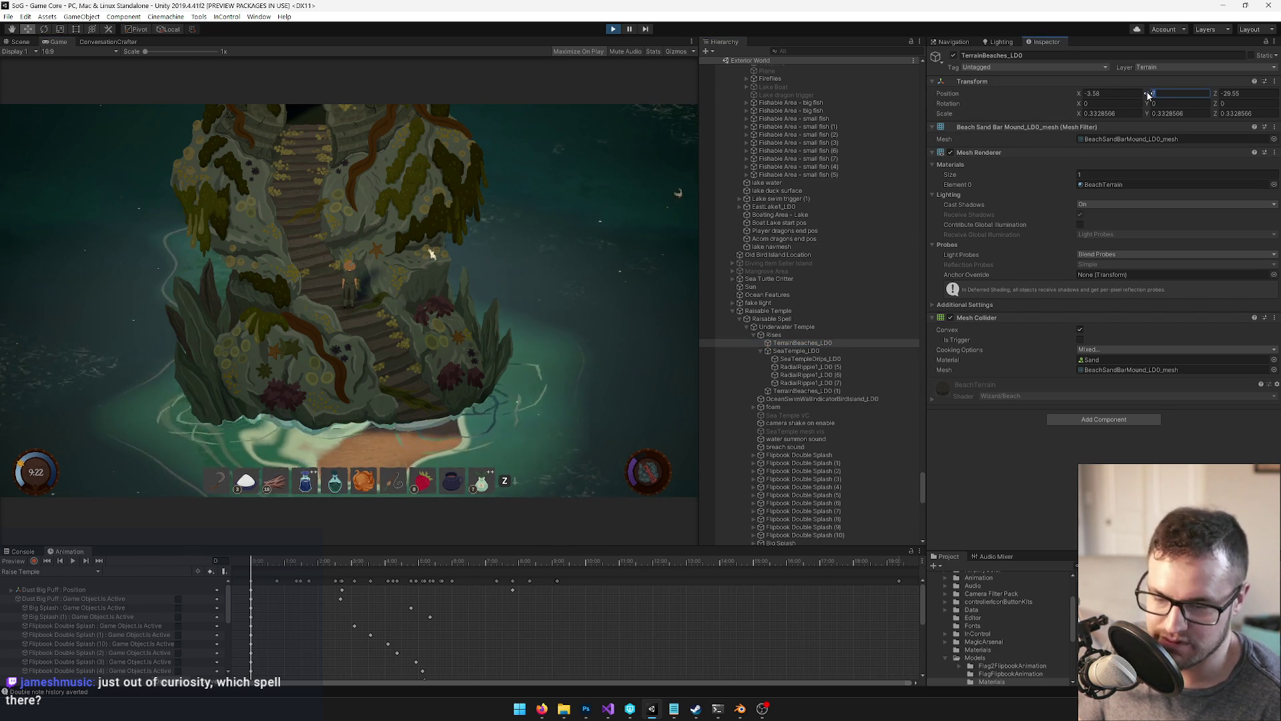
{"action": "type", "text": "0"}
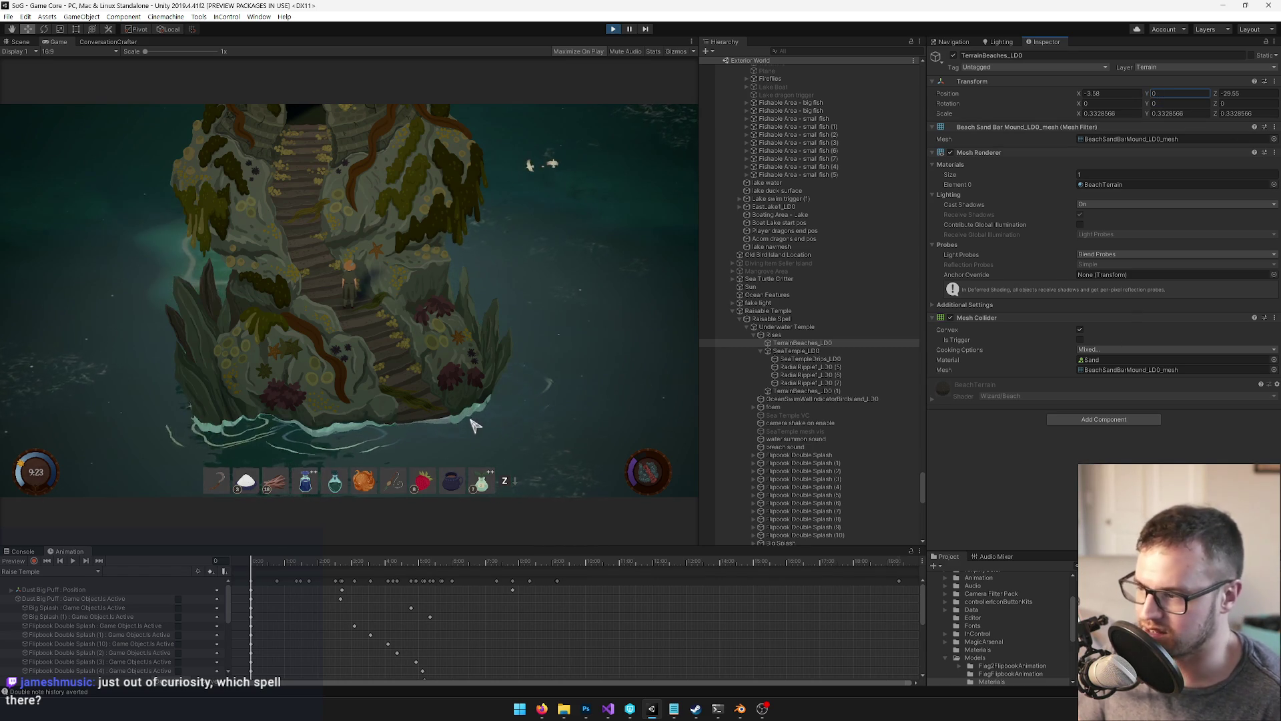
{"action": "type", "text": "s"}
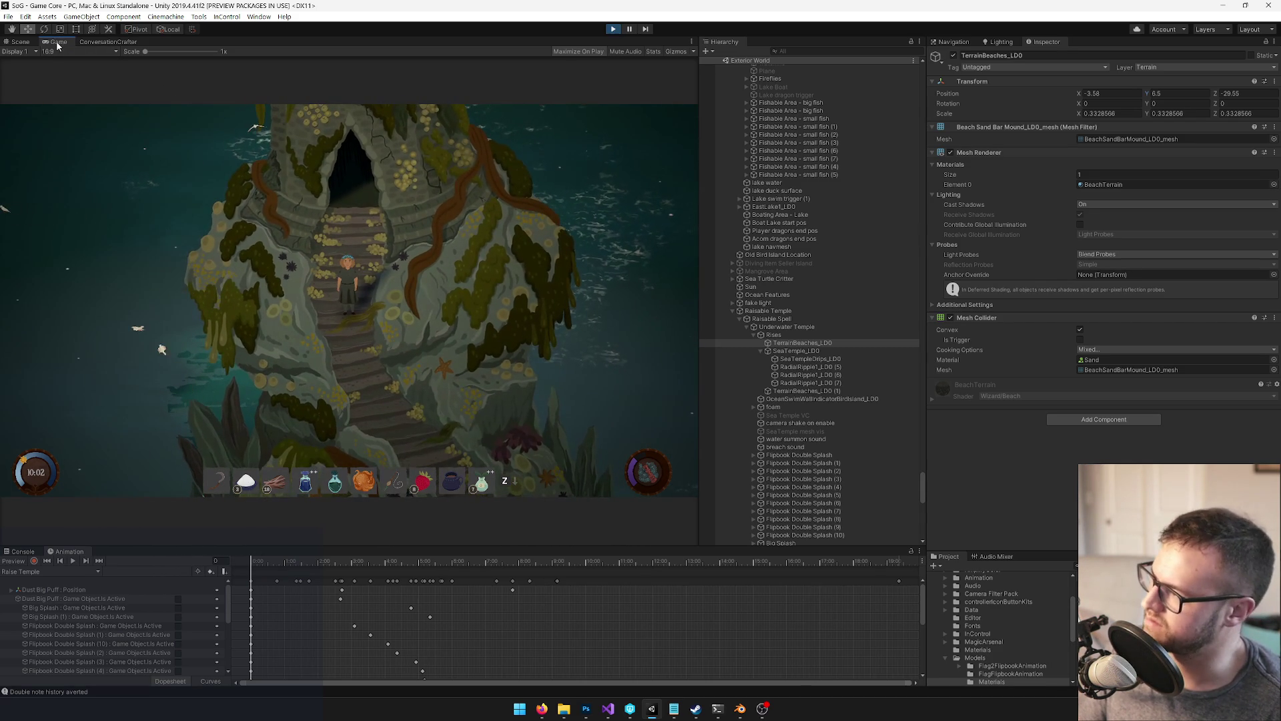
{"action": "right_click", "coordinate": [59, 41]}
{"action": "left_click", "coordinate": [80, 74]}
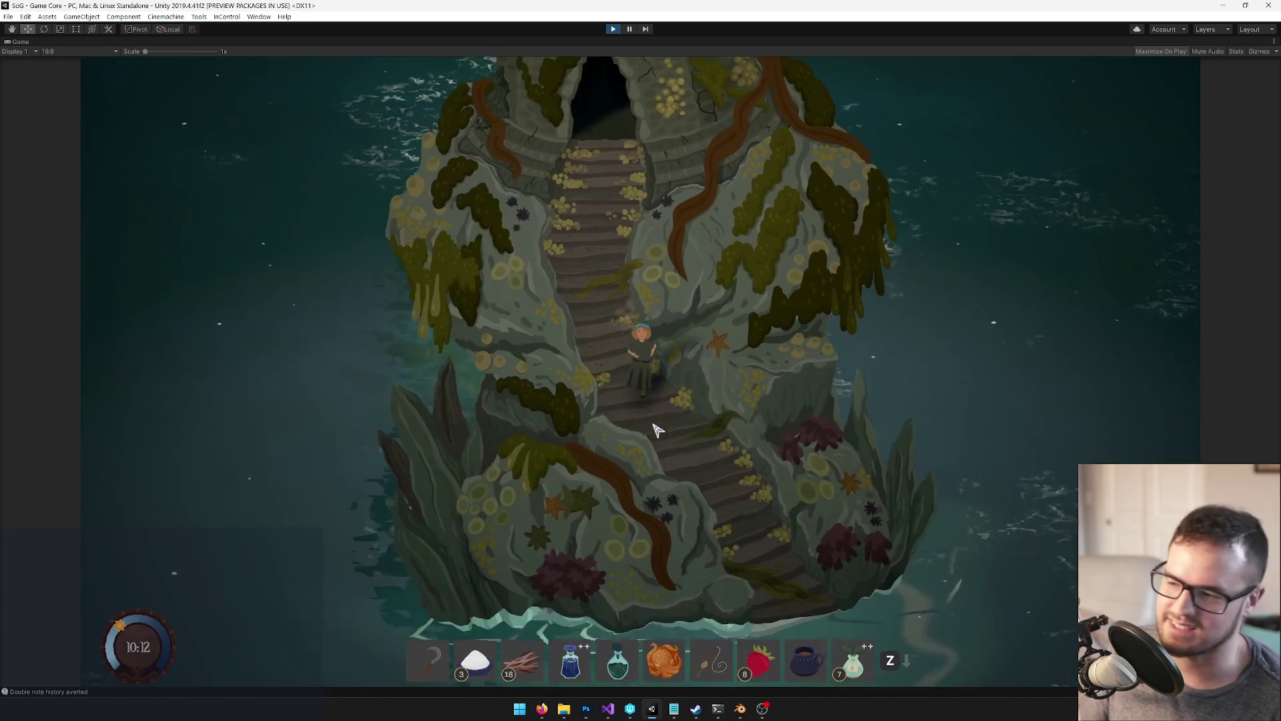
{"action": "right_click", "coordinate": [20, 42]}
{"action": "left_click", "coordinate": [60, 76]}
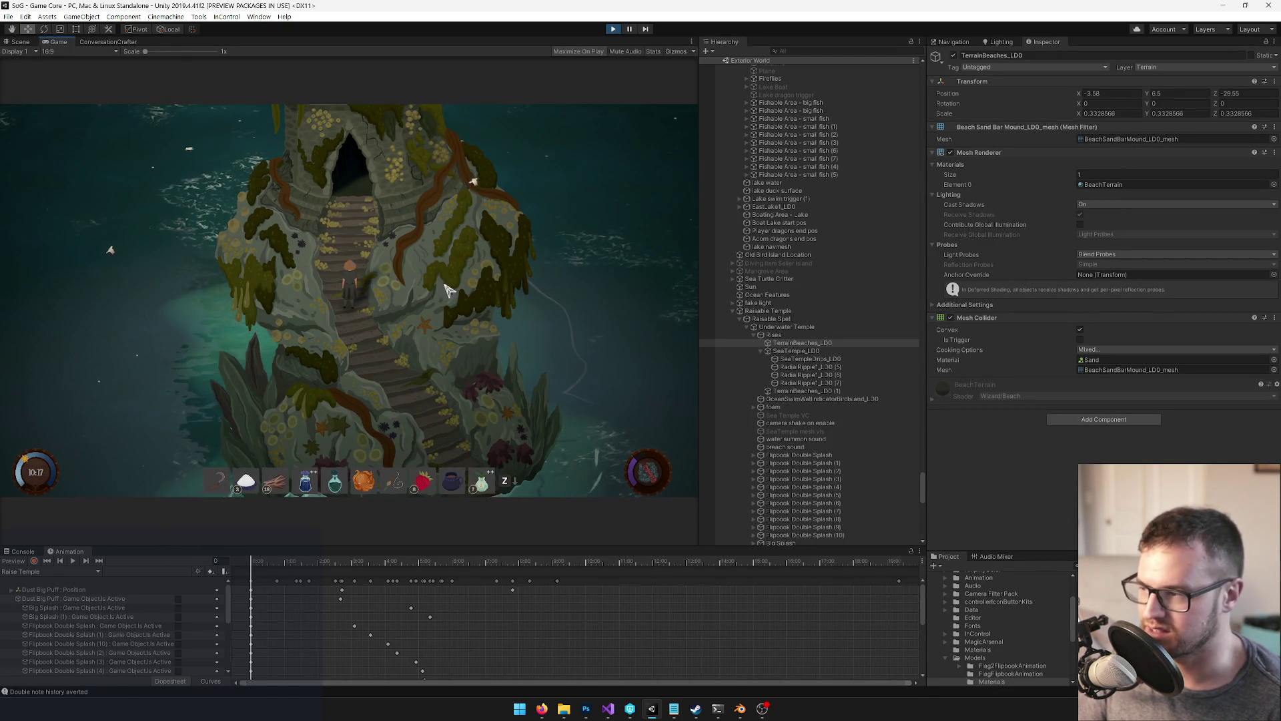
Locate SeaTempleTex through SeaTemple_LD0's base texture and lower its Max Size to 2048
{"action": "left_click", "coordinate": [814, 352]}
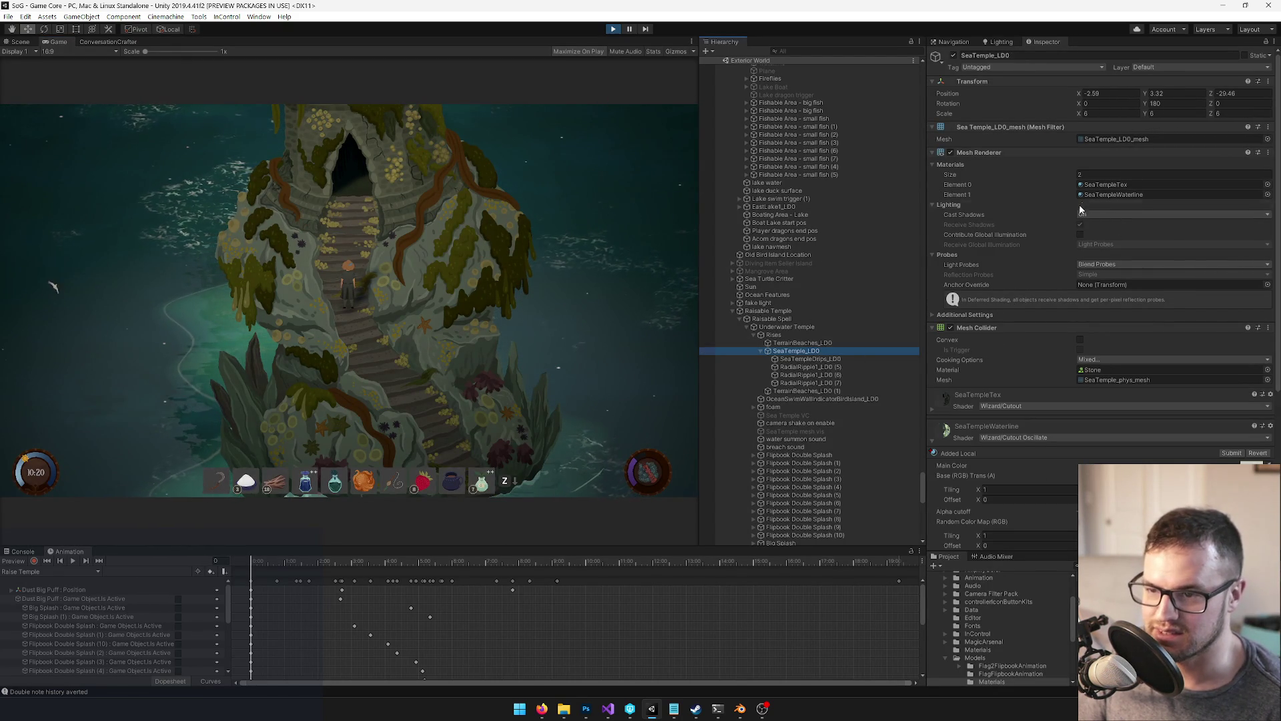
{"action": "scroll", "coordinate": [1101, 254], "scroll_direction": "down", "scroll_amount": 5}
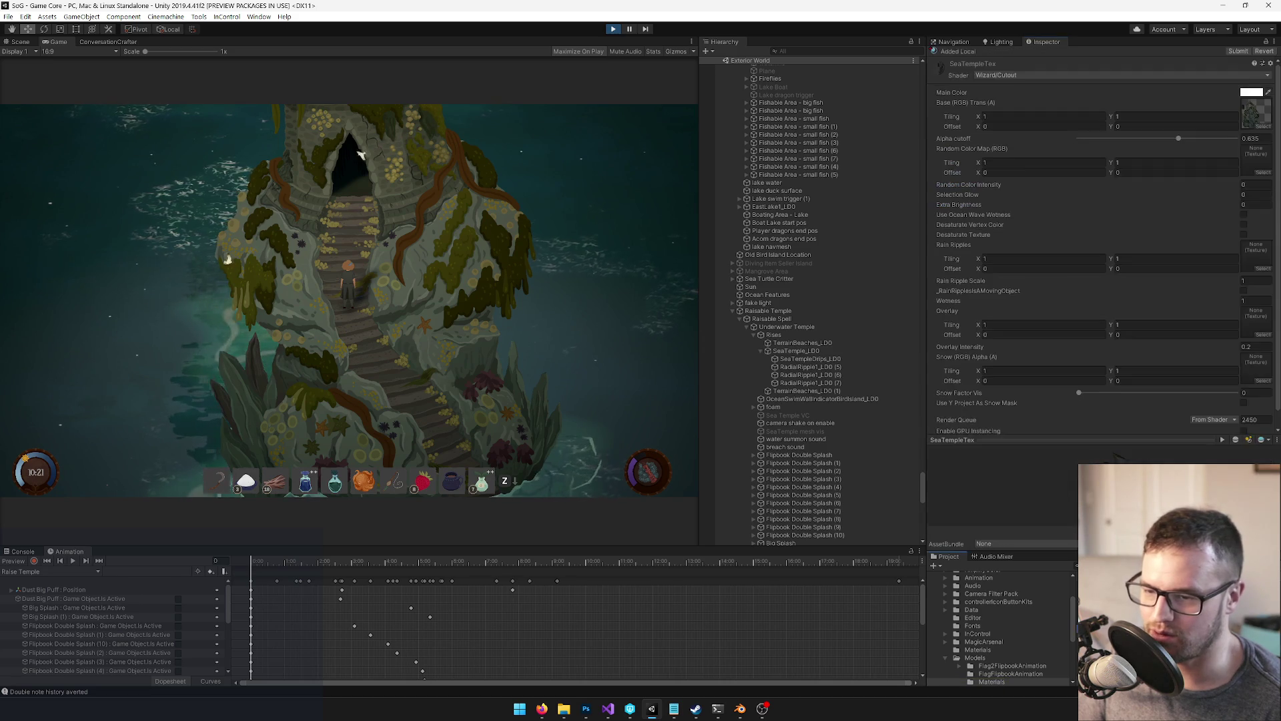
{"action": "scroll", "coordinate": [1146, 357], "scroll_direction": "down", "scroll_amount": 1}
{"action": "left_click", "coordinate": [1259, 95]}
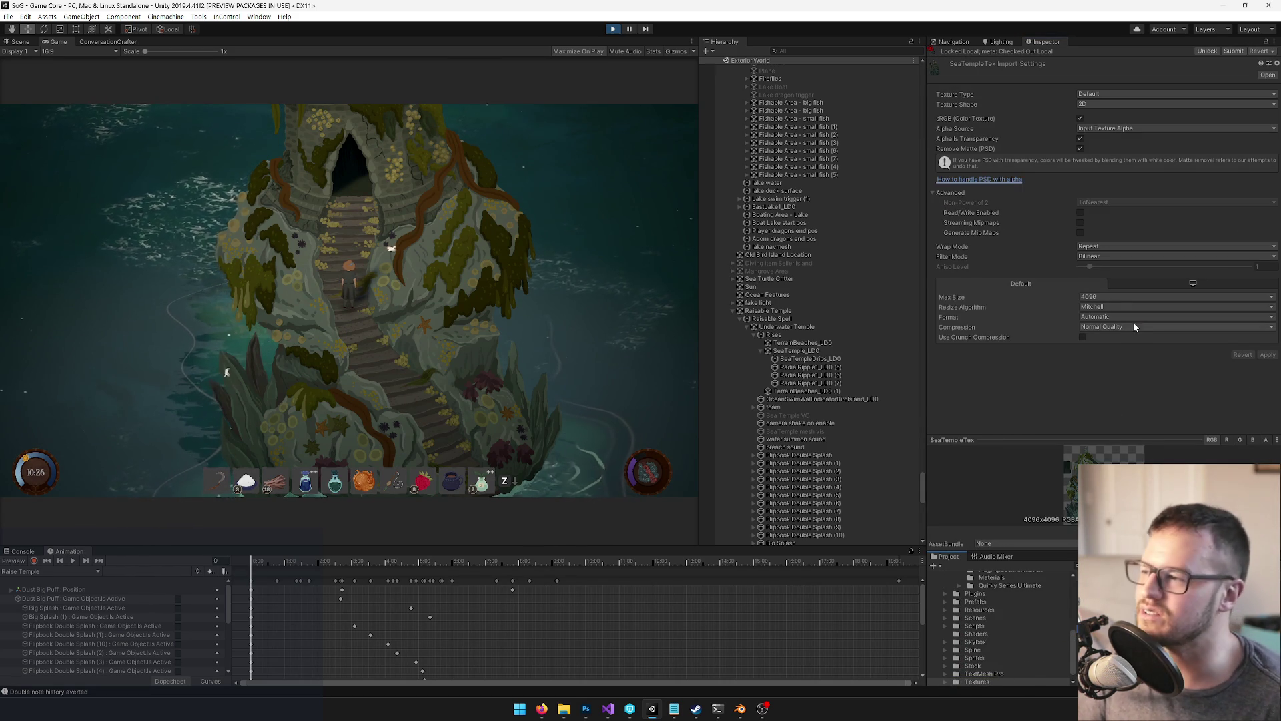
{"action": "left_click", "coordinate": [1109, 296]}
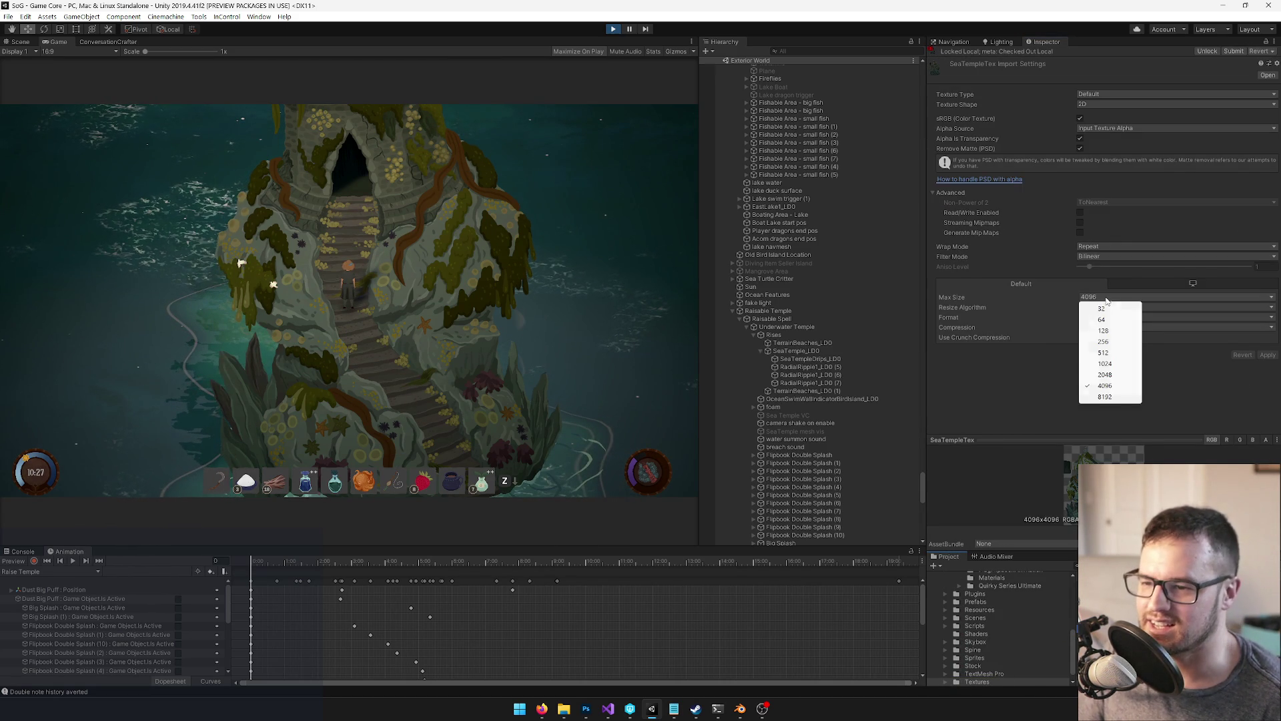
{"action": "left_click", "coordinate": [1137, 375]}
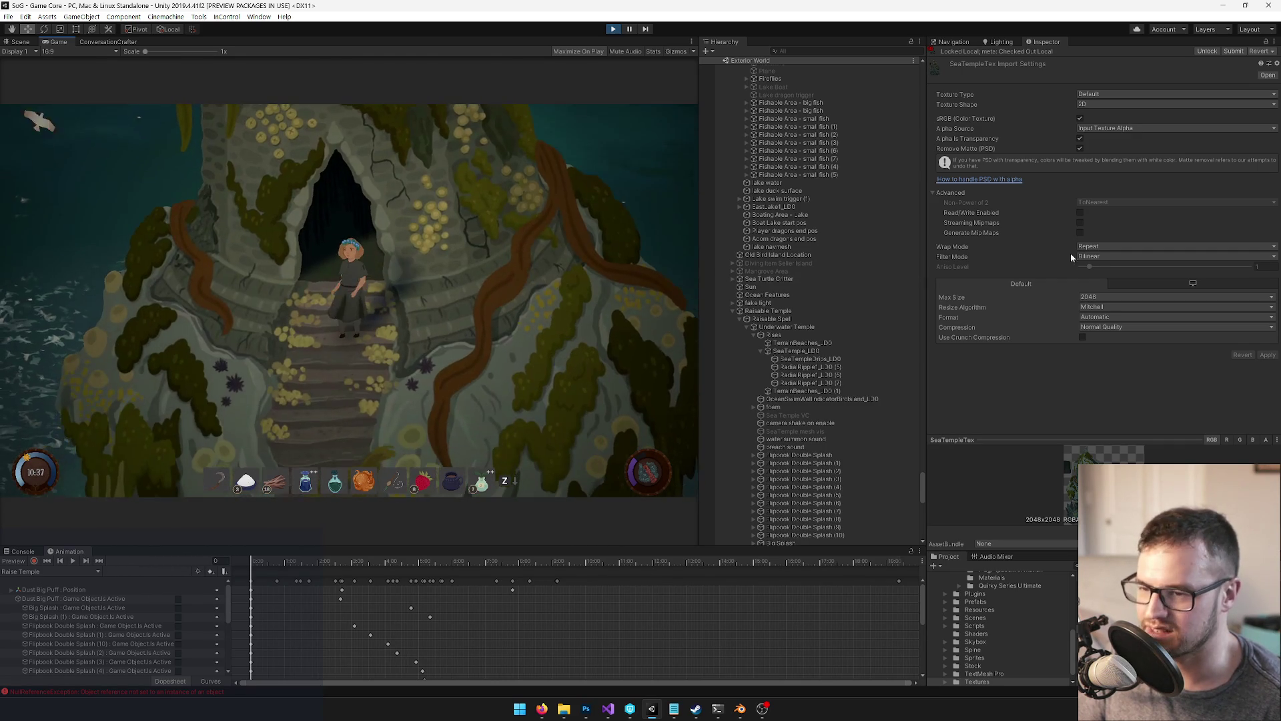
Restore SeaTempleTex Max Size to 4096 and apply the import settings
{"action": "left_click", "coordinate": [1124, 299]}
{"action": "left_click", "coordinate": [1111, 387]}
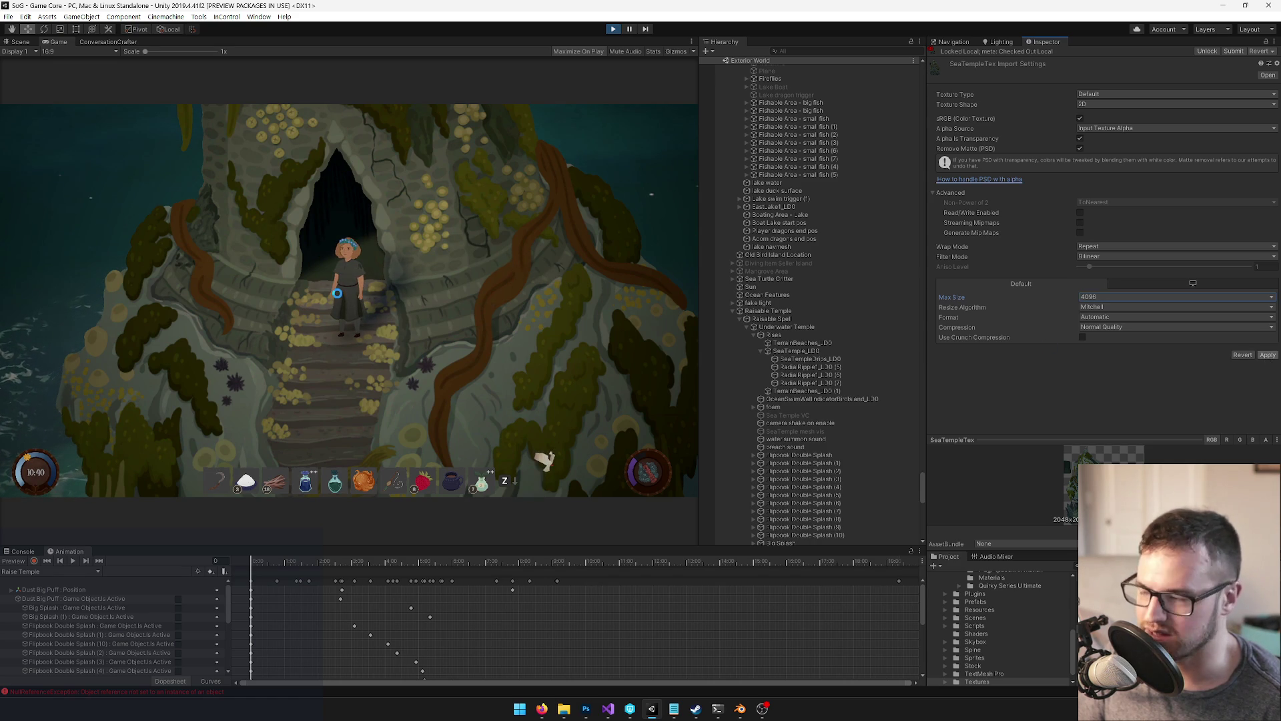
{"action": "key", "text": "ctrl+s"}
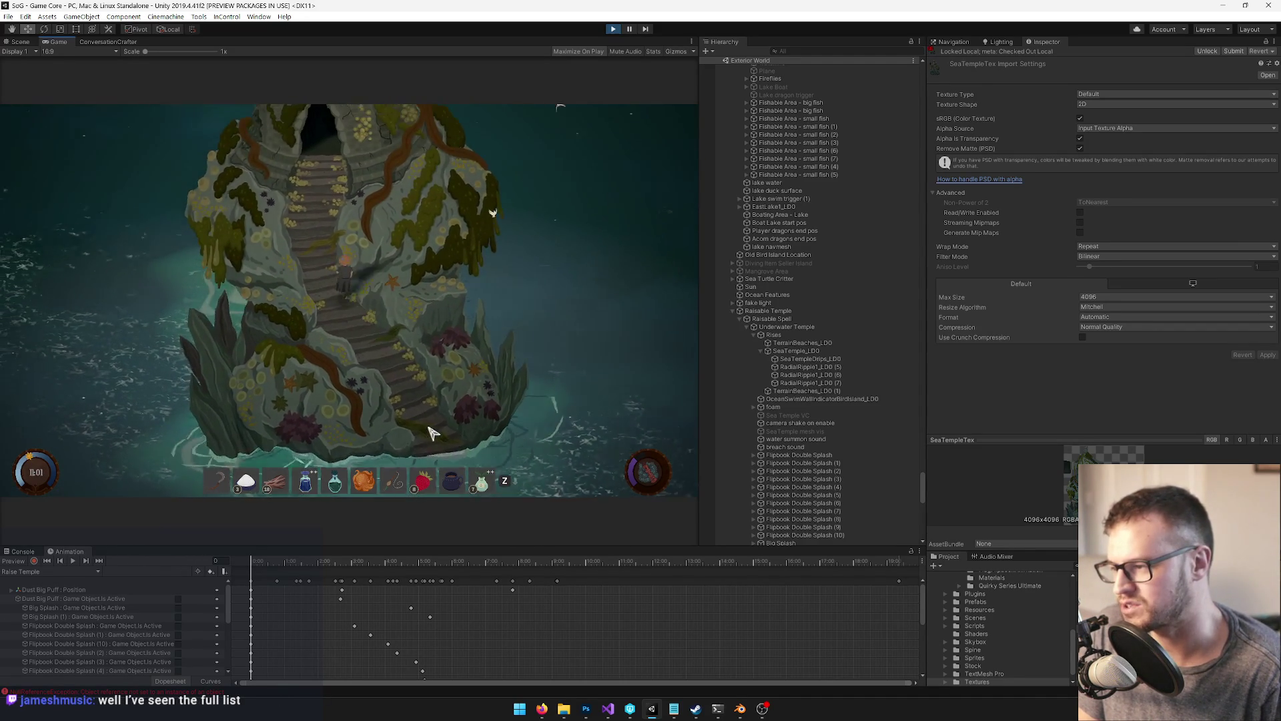
Select the TerrainBeaches_LD0 and TerrainBeaches_LD0 (1) sandbars, then refocus the running game
{"action": "left_click", "coordinate": [776, 343]}
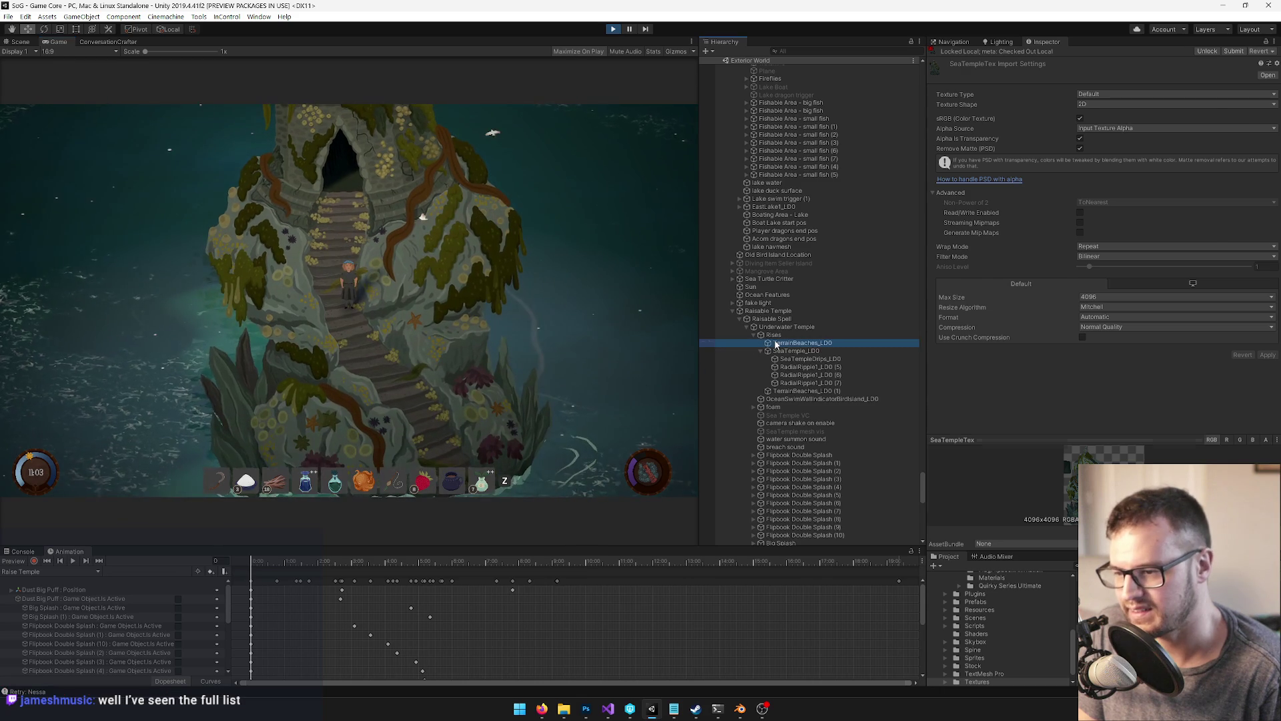
{"action": "left_click", "coordinate": [794, 391]}
{"action": "left_click", "coordinate": [390, 296]}
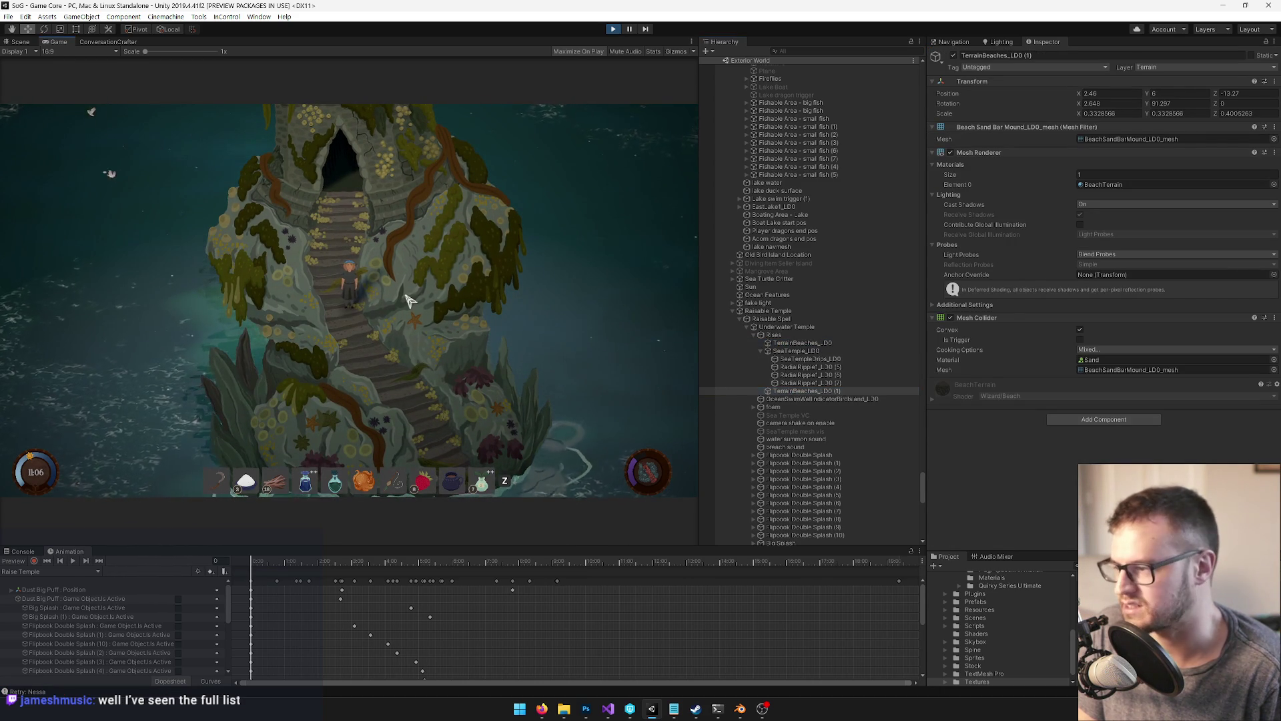
Walk the character up the temple stairs into the doorway, then stop Play mode
{"action": "key", "text": "w"}
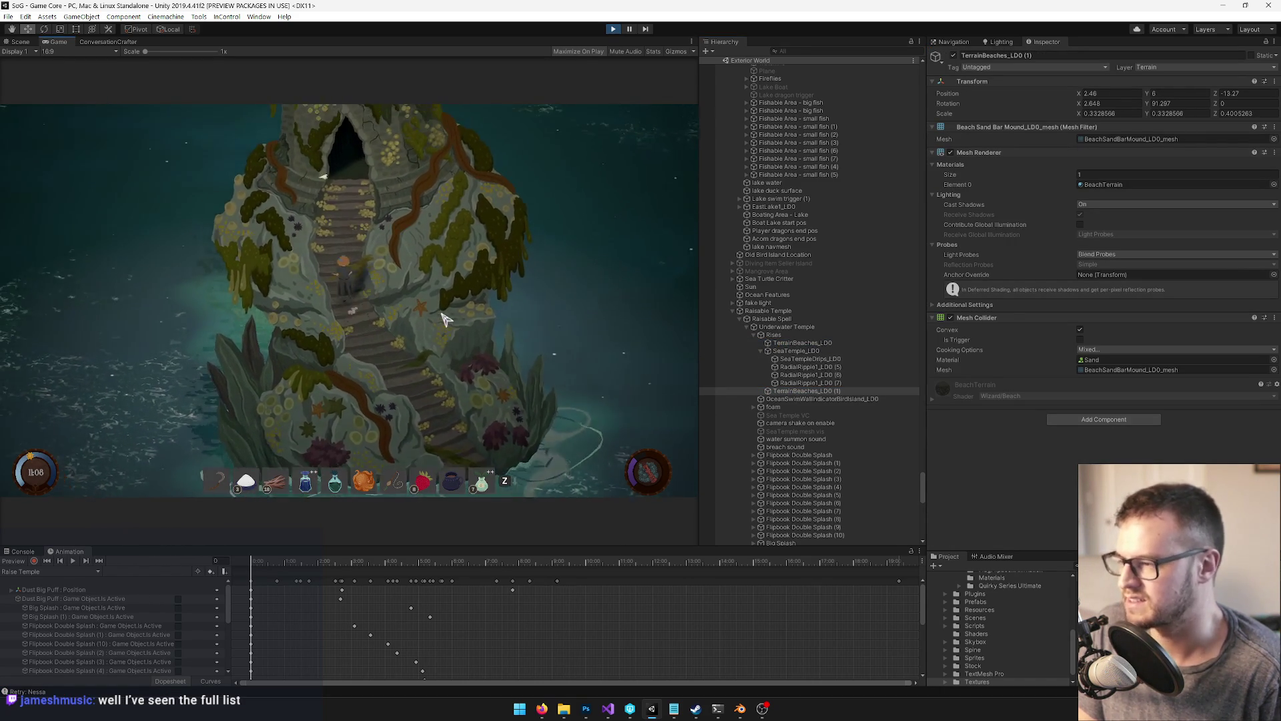
{"action": "key", "text": "w"}
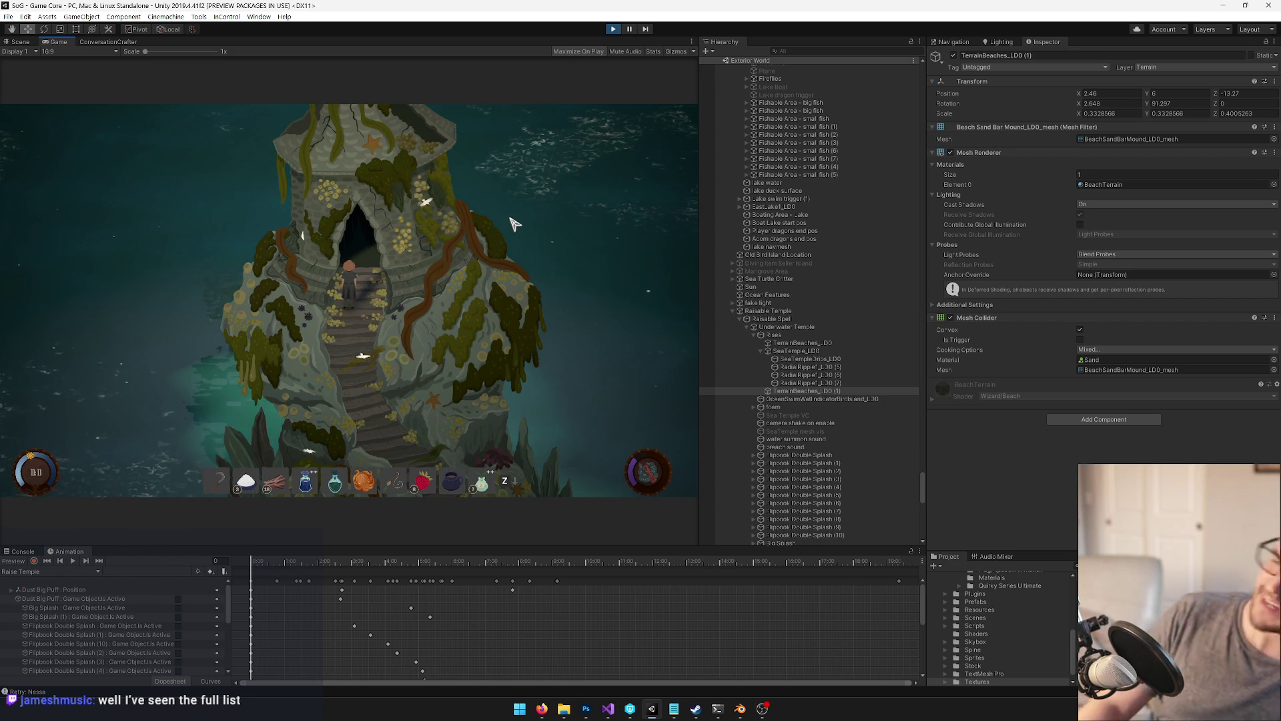
{"action": "key", "text": "w"}
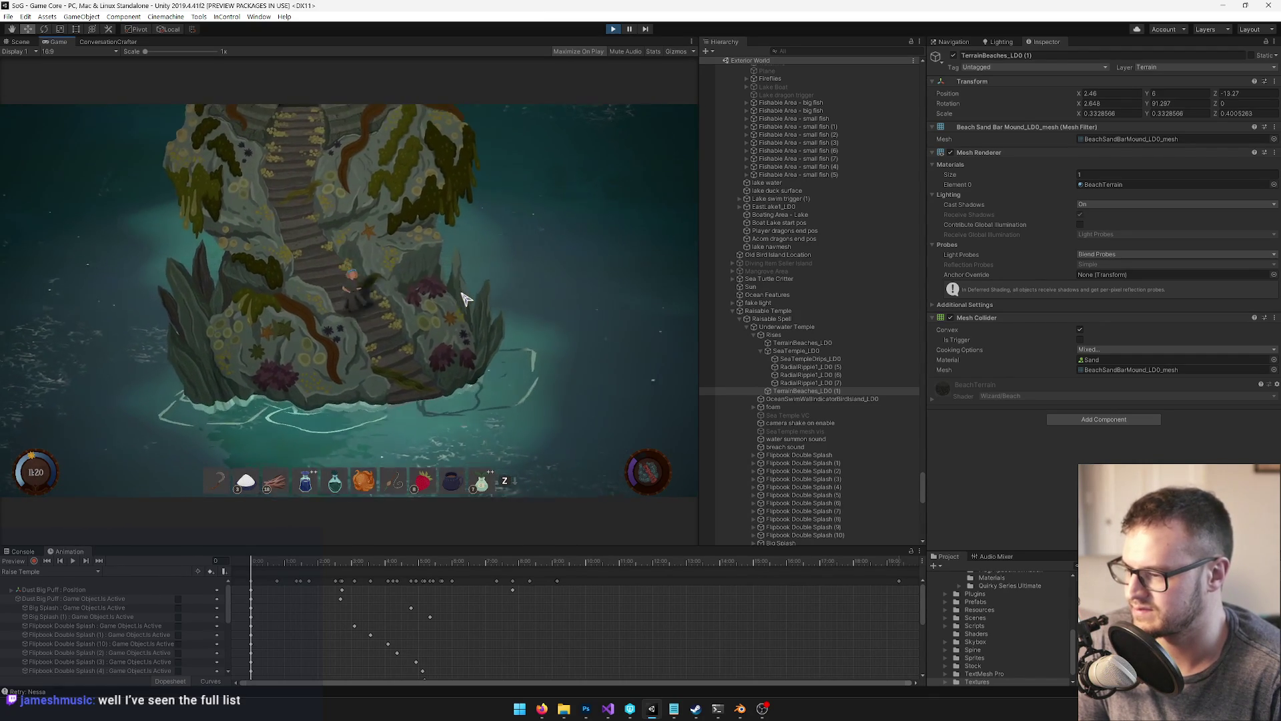
{"action": "left_click", "coordinate": [613, 29]}
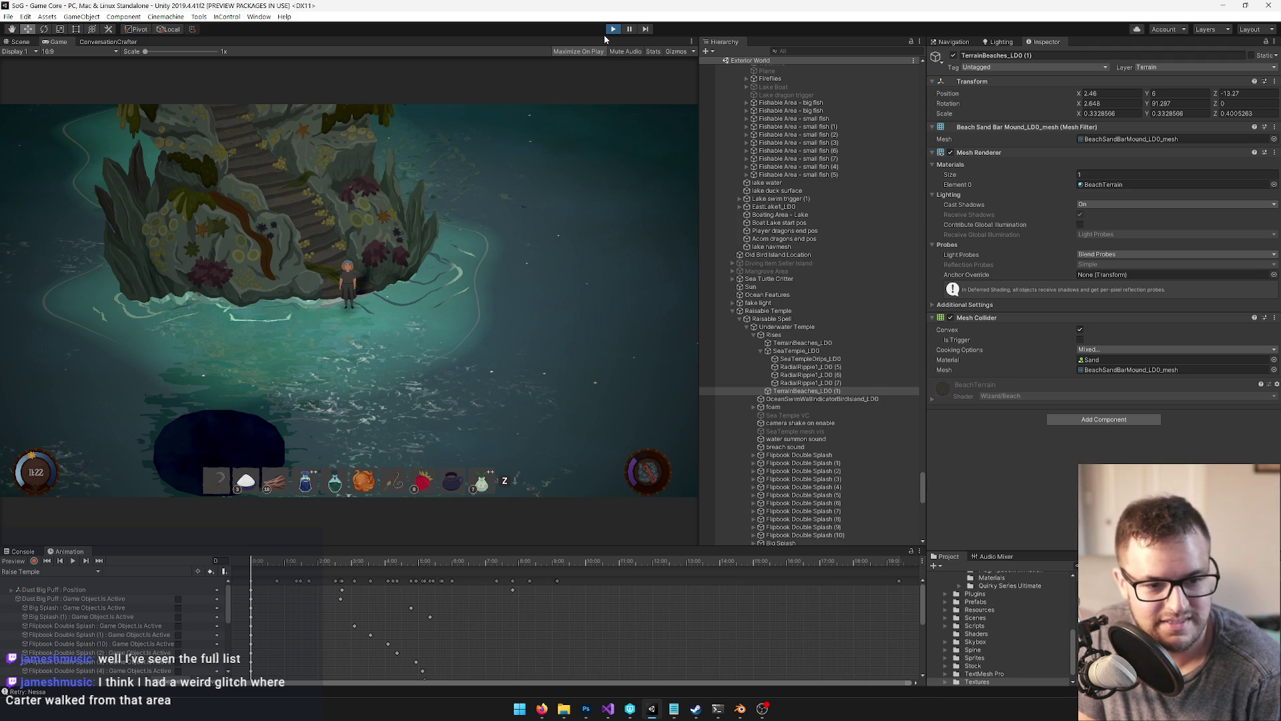
{"action": "left_click", "coordinate": [606, 33]}
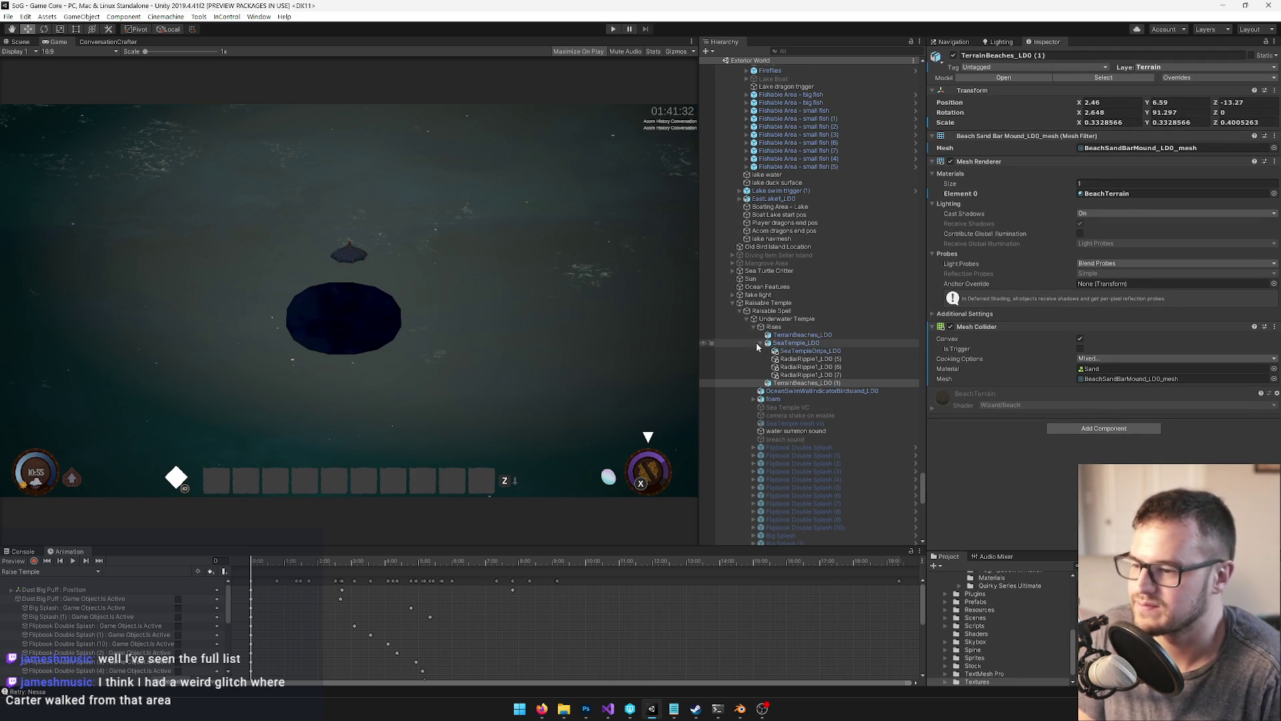
Select the beach mounds and the RadialRipple1_LD0 ripples and show them in the Scene view
{"action": "left_click", "coordinate": [1170, 102]}
{"action": "type", "text": "6"}
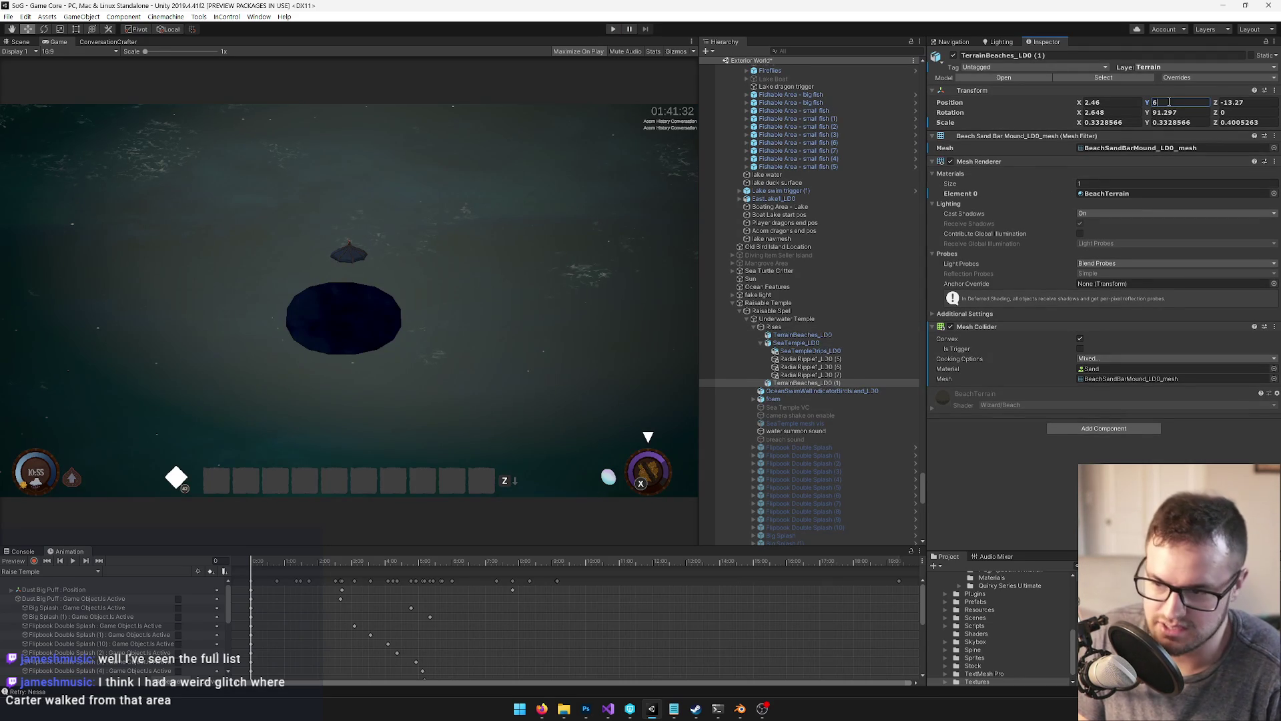
{"action": "left_click", "coordinate": [785, 336]}
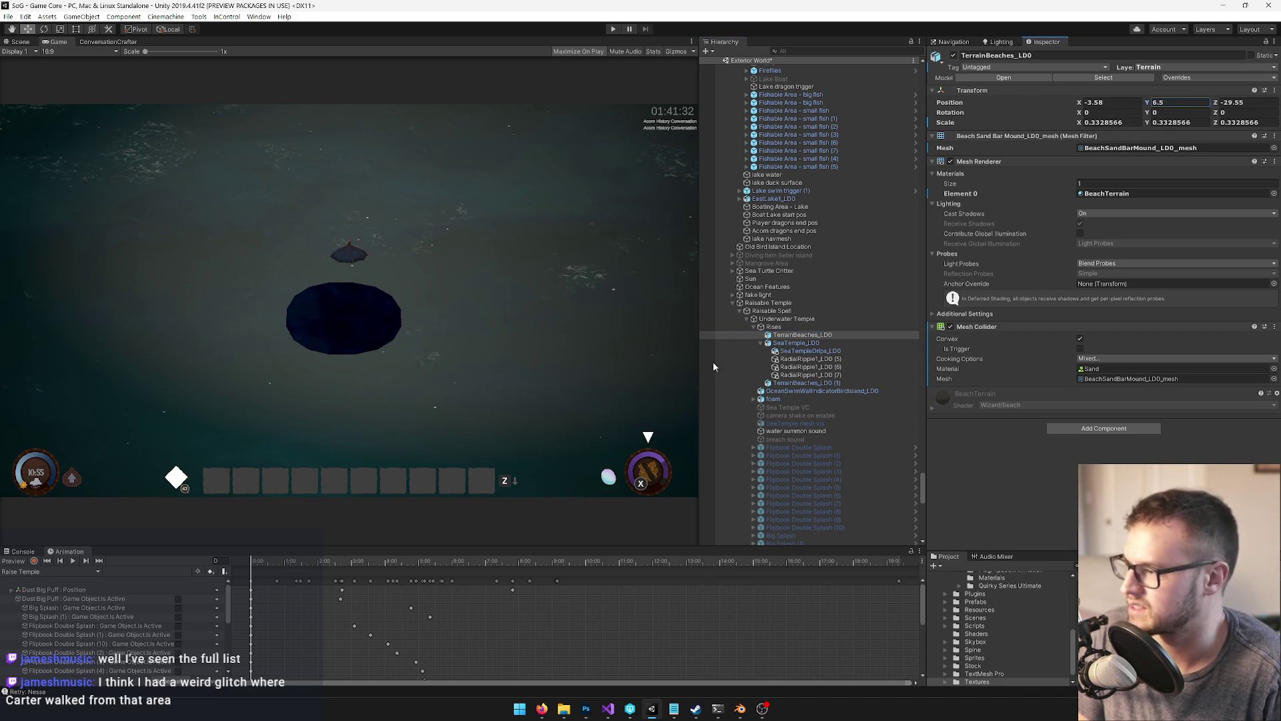
{"action": "left_click", "coordinate": [810, 358]}
{"action": "left_click", "coordinate": [810, 375], "text": "shift"}
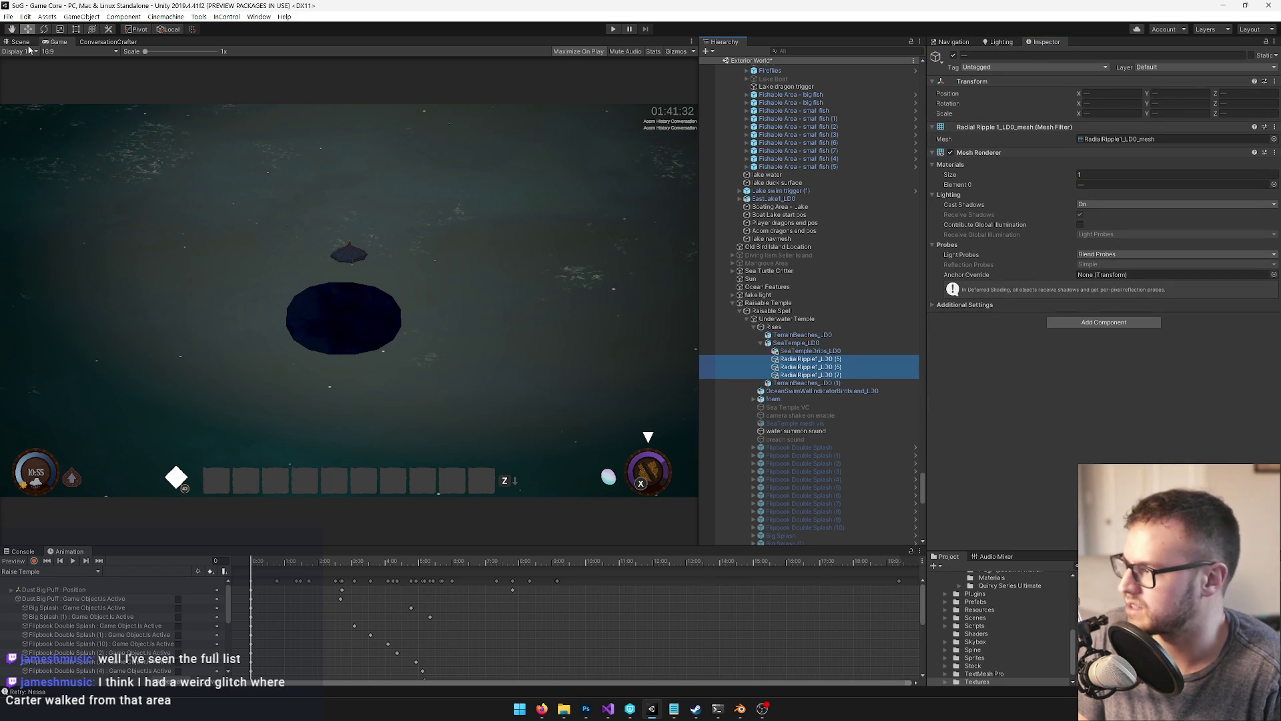
{"action": "key", "text": "ctrl+1"}
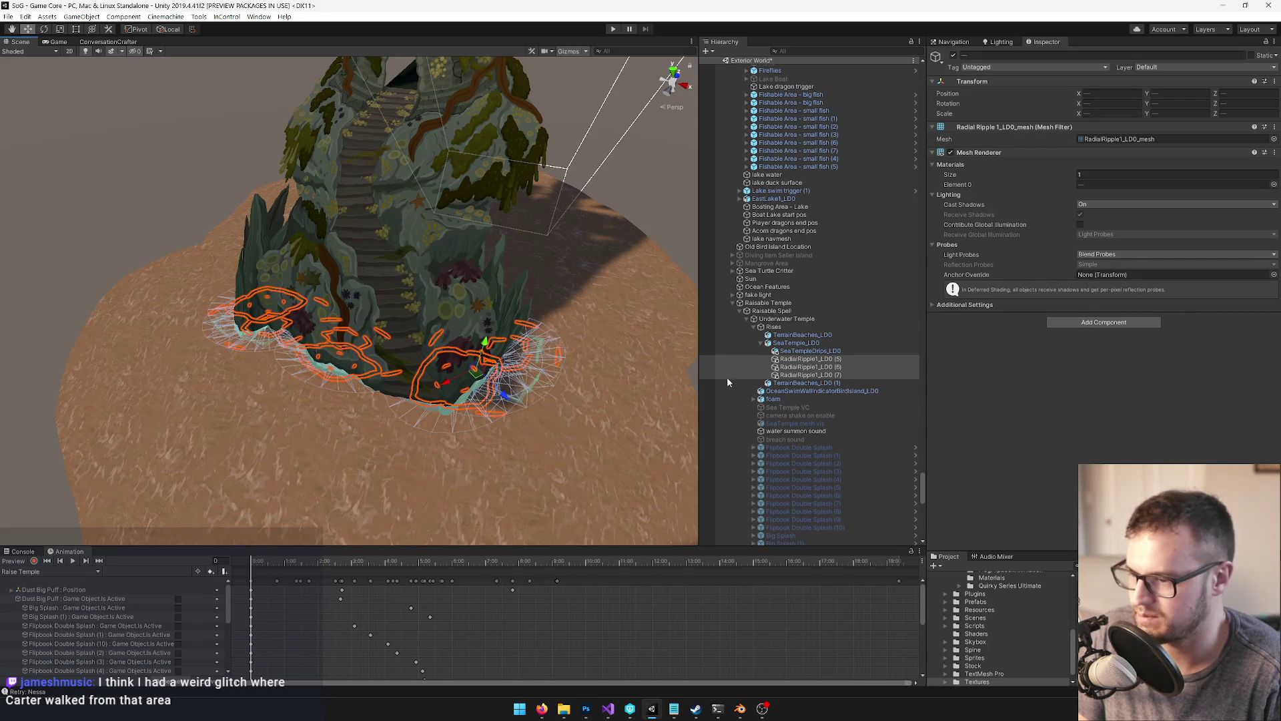
Scale down ripples RadialRipple1_LD0 (7) and (5) with the Scale tool
{"action": "left_click", "coordinate": [784, 367]}
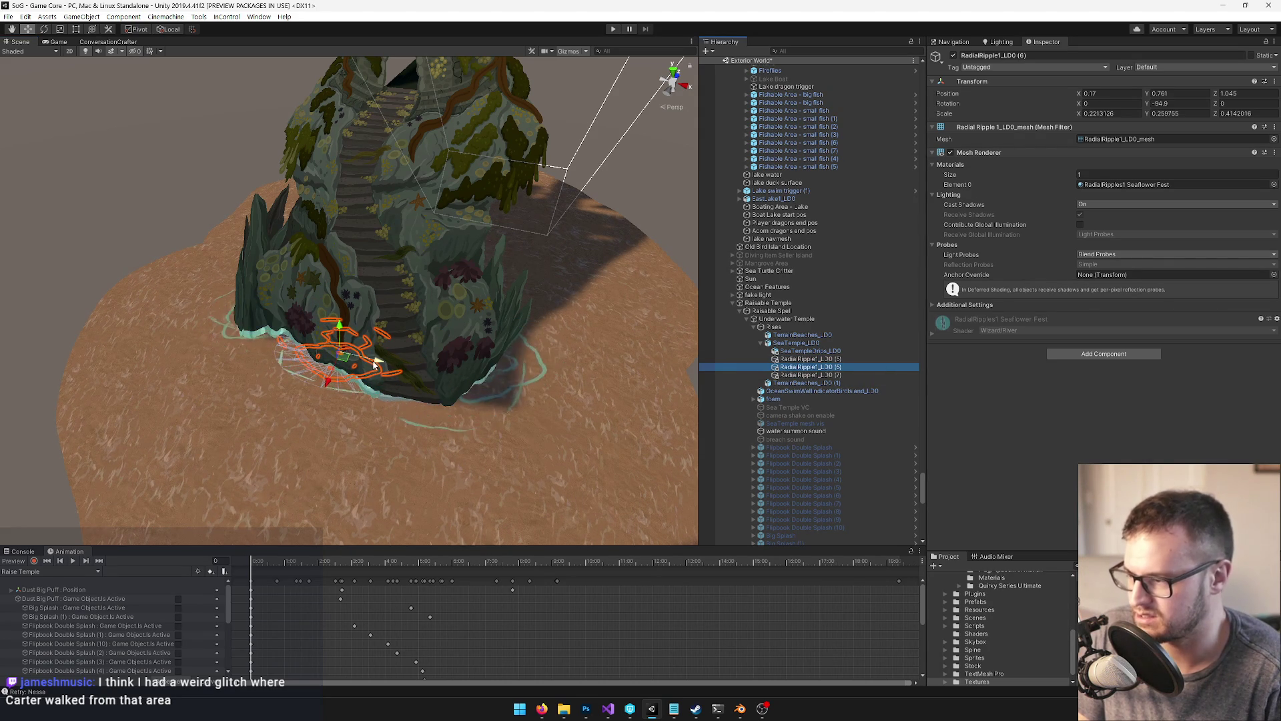
{"action": "left_click", "coordinate": [739, 375]}
{"action": "key", "text": "r"}
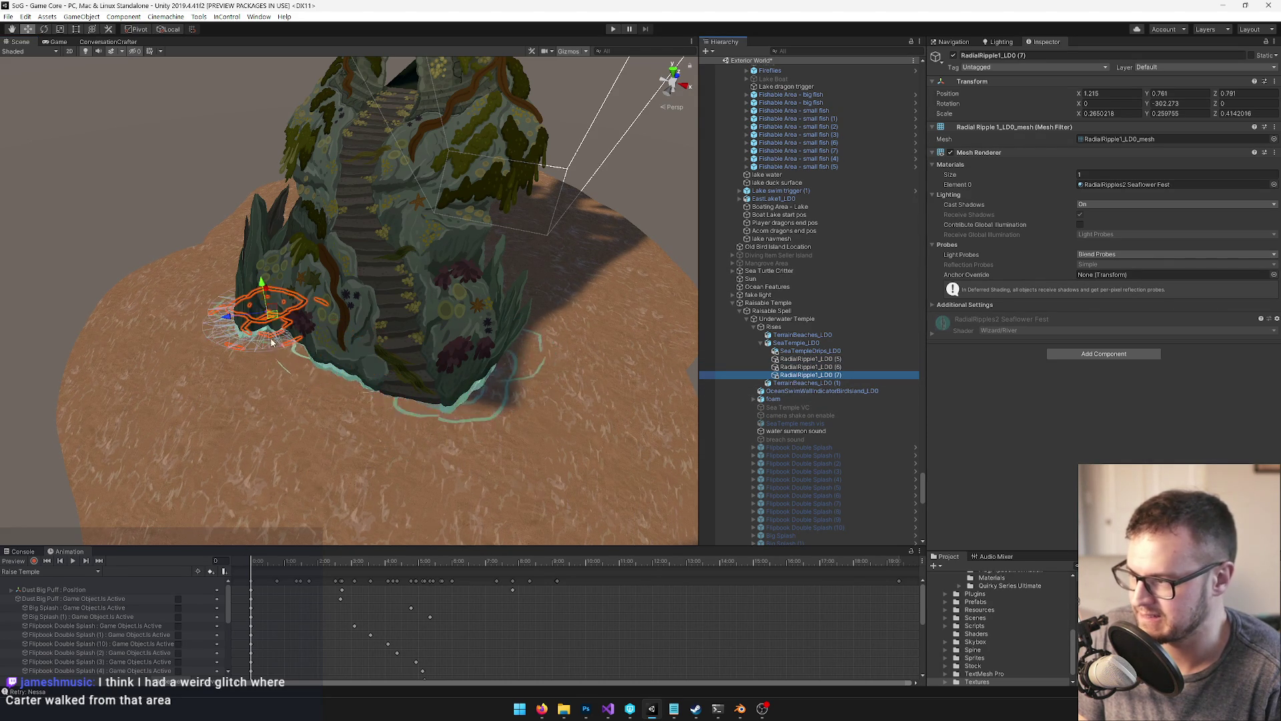
{"action": "left_click_drag", "start_coordinate": [265, 323], "coordinate": [249, 328]}
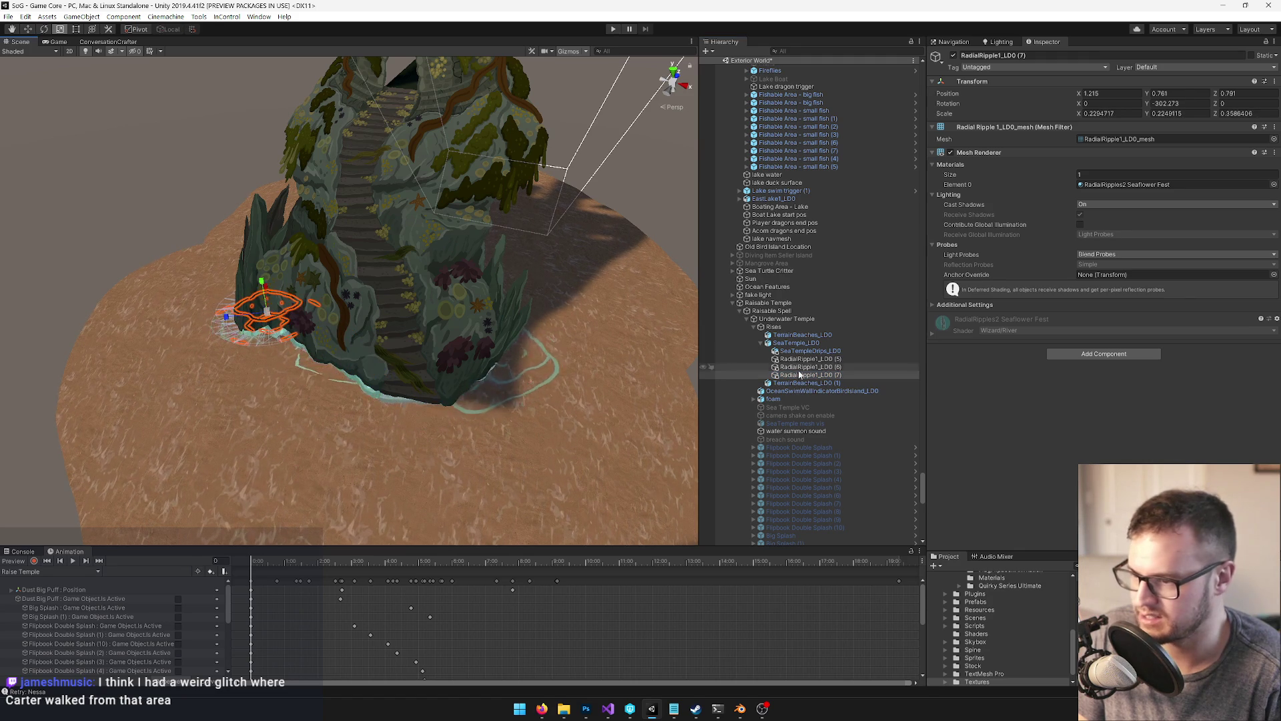
{"action": "left_click", "coordinate": [818, 360]}
{"action": "left_click_drag", "start_coordinate": [475, 372], "coordinate": [459, 370]}
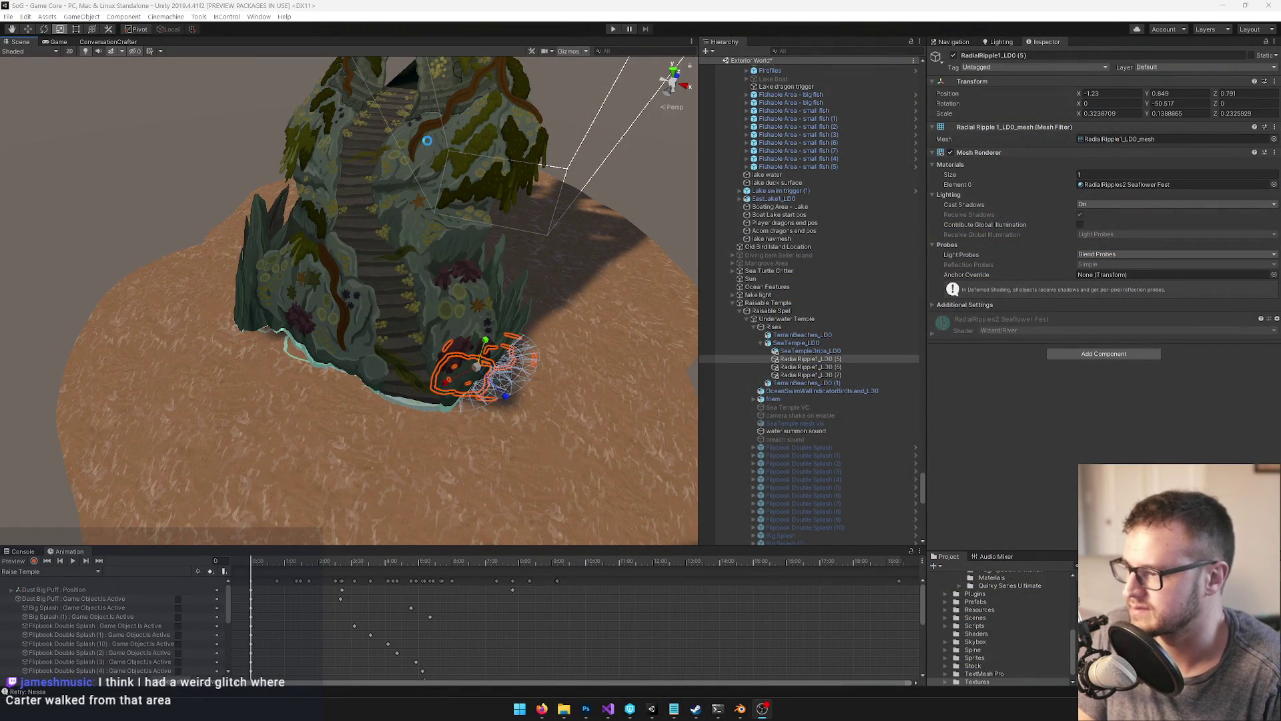
Frame the Rises temple group and orbit to inspect it from below
{"action": "left_click_drag", "start_coordinate": [437, 213], "coordinate": [441, 132]}
{"action": "left_click_drag", "start_coordinate": [444, 221], "coordinate": [448, 126]}
{"action": "left_click", "coordinate": [804, 328]}
{"action": "key", "text": "f"}
{"action": "mouse_move", "coordinate": [324, 265]}
{"action": "left_mouse_down"}
{"action": "mouse_move", "coordinate": [334, 224]}
{"action": "mouse_move", "coordinate": [365, 325]}
{"action": "left_mouse_up"}
{"action": "scroll", "coordinate": [361, 325], "scroll_direction": "up", "scroll_amount": 10}
{"action": "scroll", "coordinate": [359, 333], "scroll_direction": "down", "scroll_amount": 5}
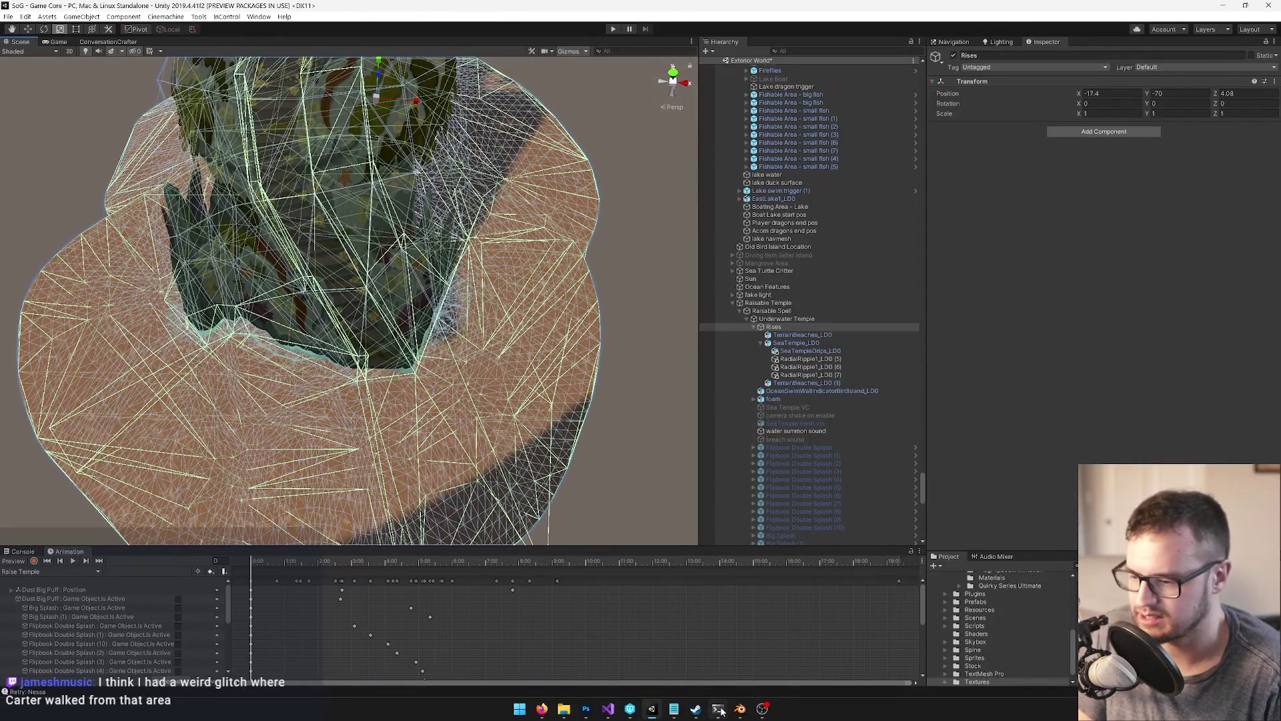
In Blender, select the temple object and enter Edit Mode on Plane.003
{"action": "left_click", "coordinate": [740, 708]}
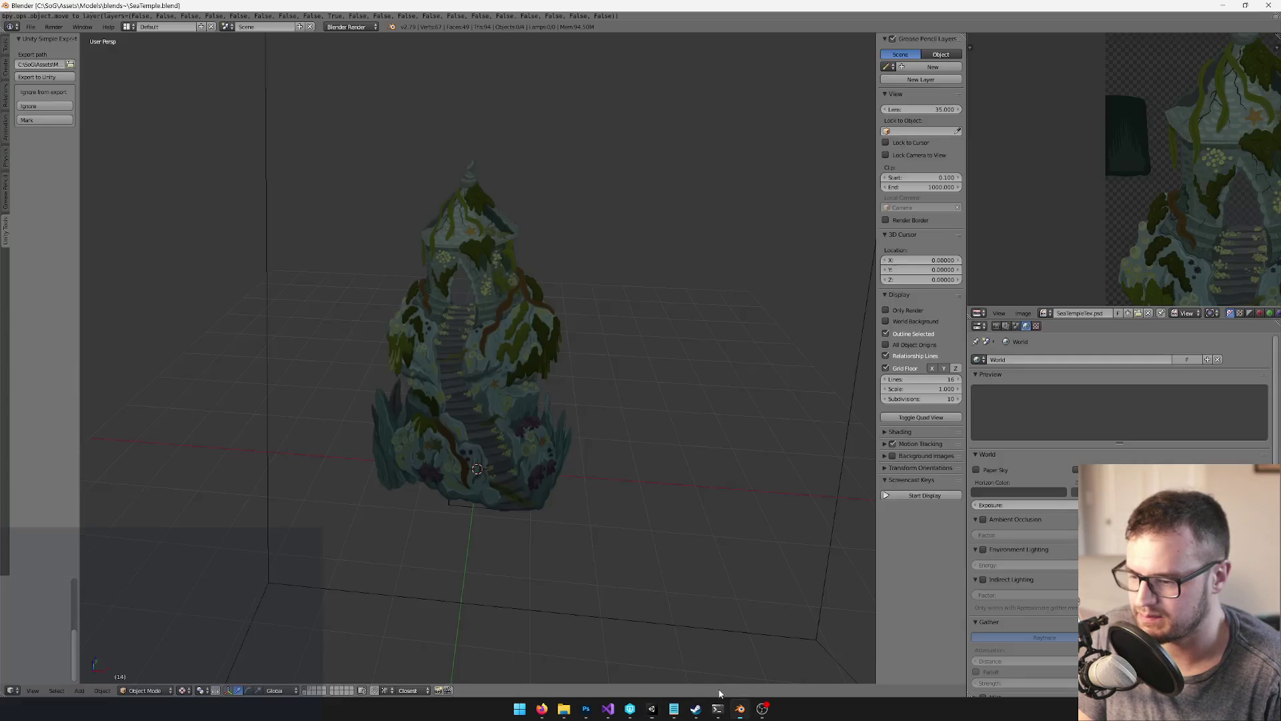
{"action": "right_click", "coordinate": [486, 465]}
{"action": "scroll", "coordinate": [514, 407], "scroll_direction": "up", "scroll_amount": 3}
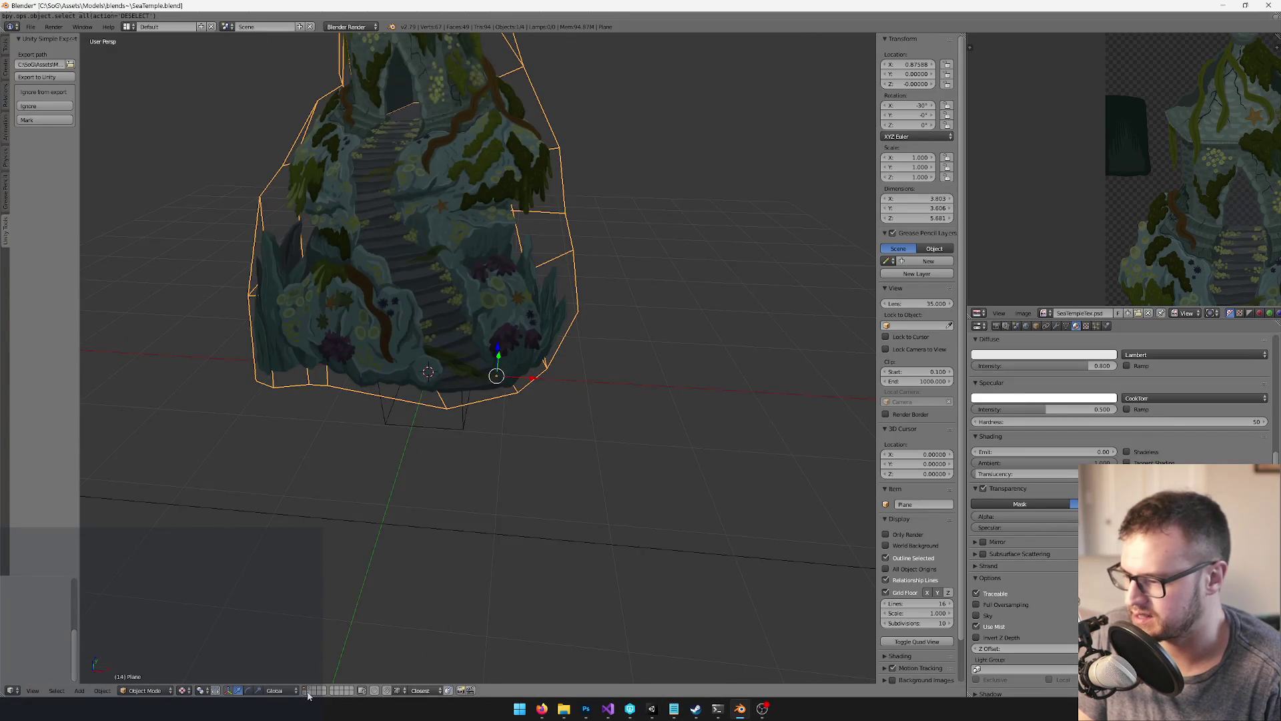
{"action": "scroll", "coordinate": [420, 350], "scroll_direction": "up", "scroll_amount": 5}
{"action": "key", "text": "Tab"}
{"action": "left_click_drag", "start_coordinate": [420, 350], "coordinate": [413, 343]}
Select and reposition an edge of Plane.003, then set the object origin to the 3D cursor
{"action": "right_click", "coordinate": [414, 343]}
{"action": "key", "text": "g"}
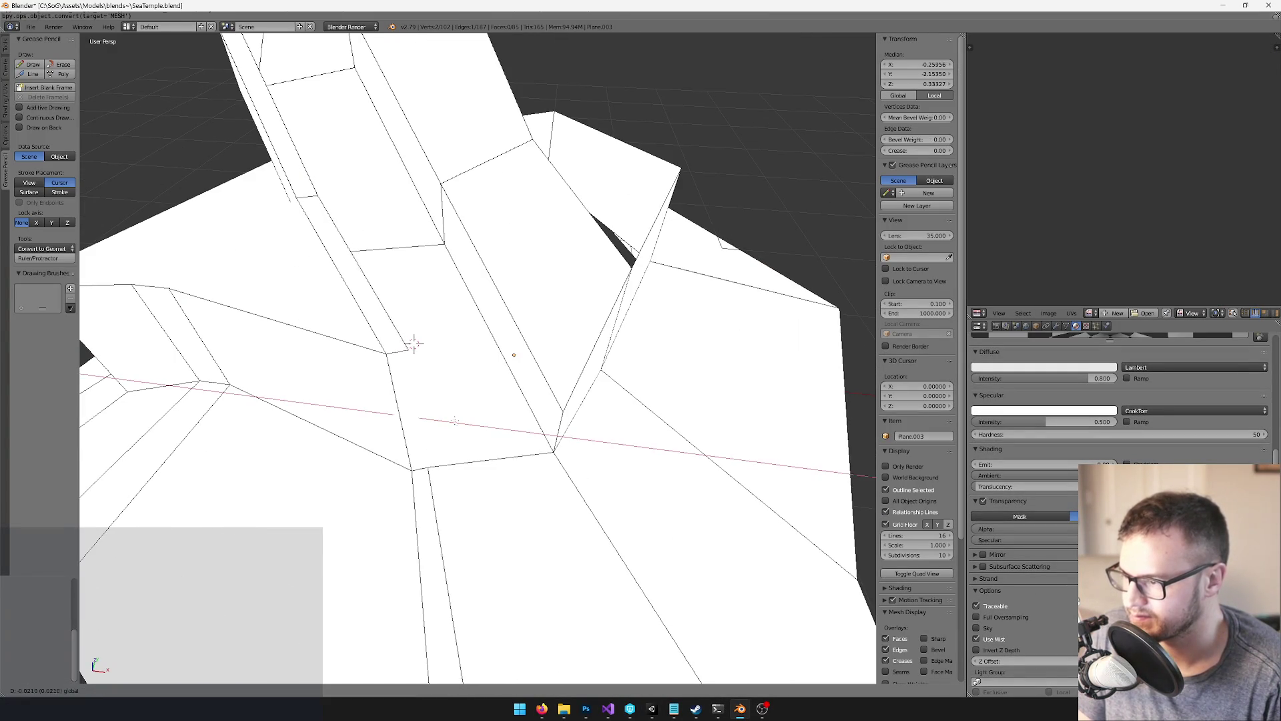
{"action": "left_click", "coordinate": [410, 341]}
{"action": "key", "text": "g"}
{"action": "left_click", "coordinate": [413, 343]}
{"action": "key", "text": "ctrl+shift+alt+c"}
{"action": "left_click", "coordinate": [413, 344]}
Rotate the edge -90° on X and apply rotation and scale to the object
{"action": "key", "text": "r"}
{"action": "key", "text": "x"}
{"action": "key", "text": "minus"}
{"action": "key", "text": "9"}
{"action": "key", "text": "0"}
{"action": "key", "text": "Return"}
{"action": "key", "text": "Tab"}
{"action": "key", "text": "ctrl+a"}
{"action": "left_click", "coordinate": [413, 343]}
Rotate the edge back 90° on X in Edit Mode
{"action": "key", "text": "Tab"}
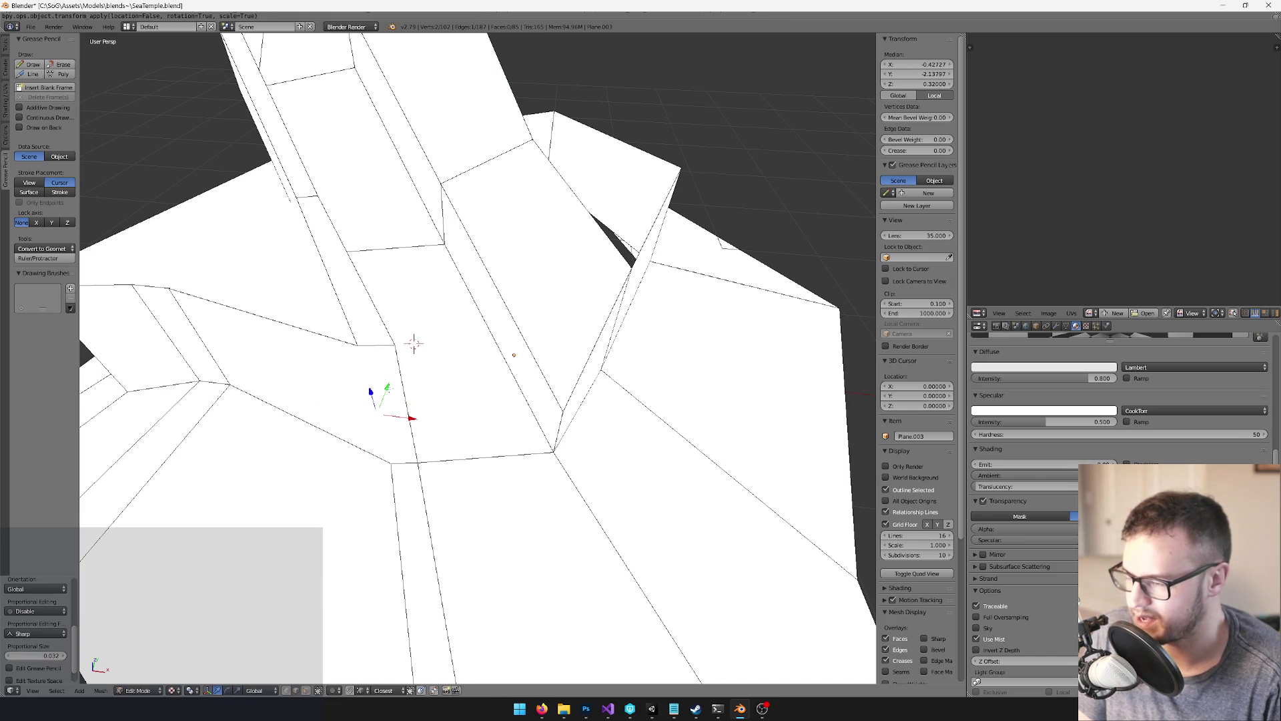
{"action": "key", "text": "r"}
{"action": "key", "text": "x"}
{"action": "key", "text": "9"}
{"action": "key", "text": "0"}
{"action": "key", "text": "Return"}
Bevel the selected edge of Plane.003
{"action": "key", "text": "space"}
{"action": "type", "text": "bevel"}
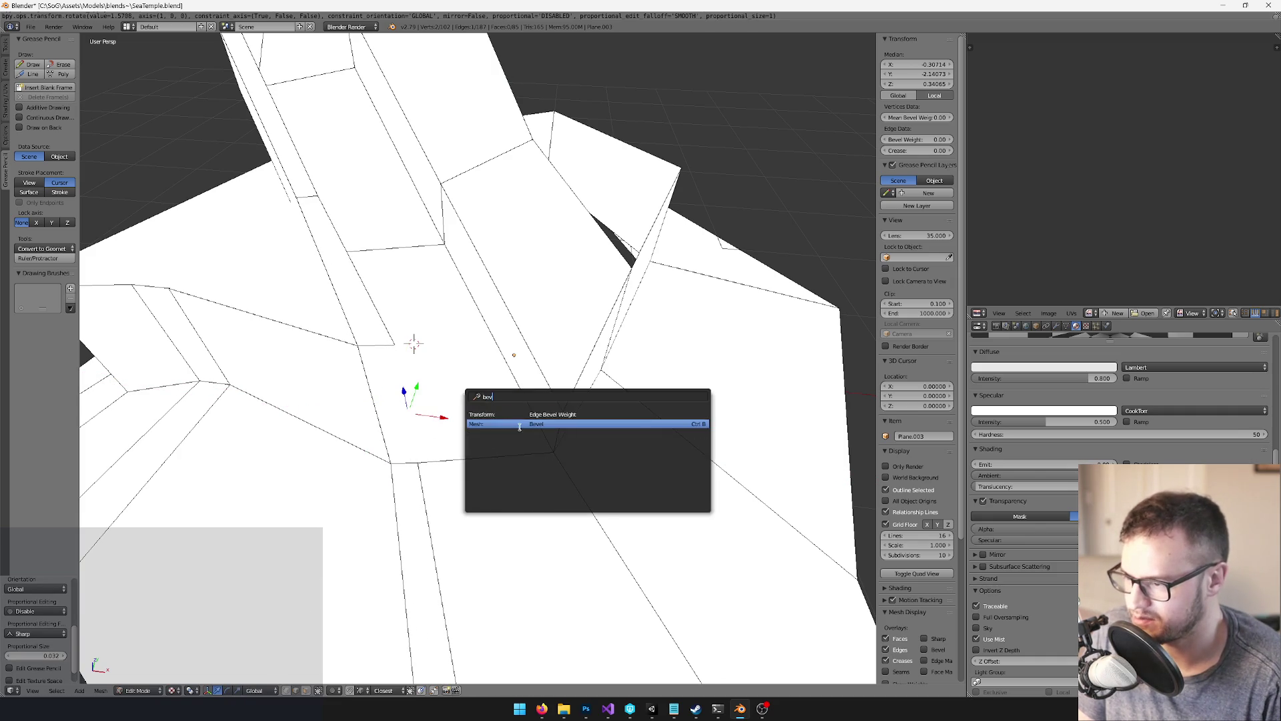
{"action": "key", "text": "Return"}
{"action": "left_click", "coordinate": [535, 438]}
Delete the unwanted object, save the blend file, and return to Unity
{"action": "key", "text": "Tab"}
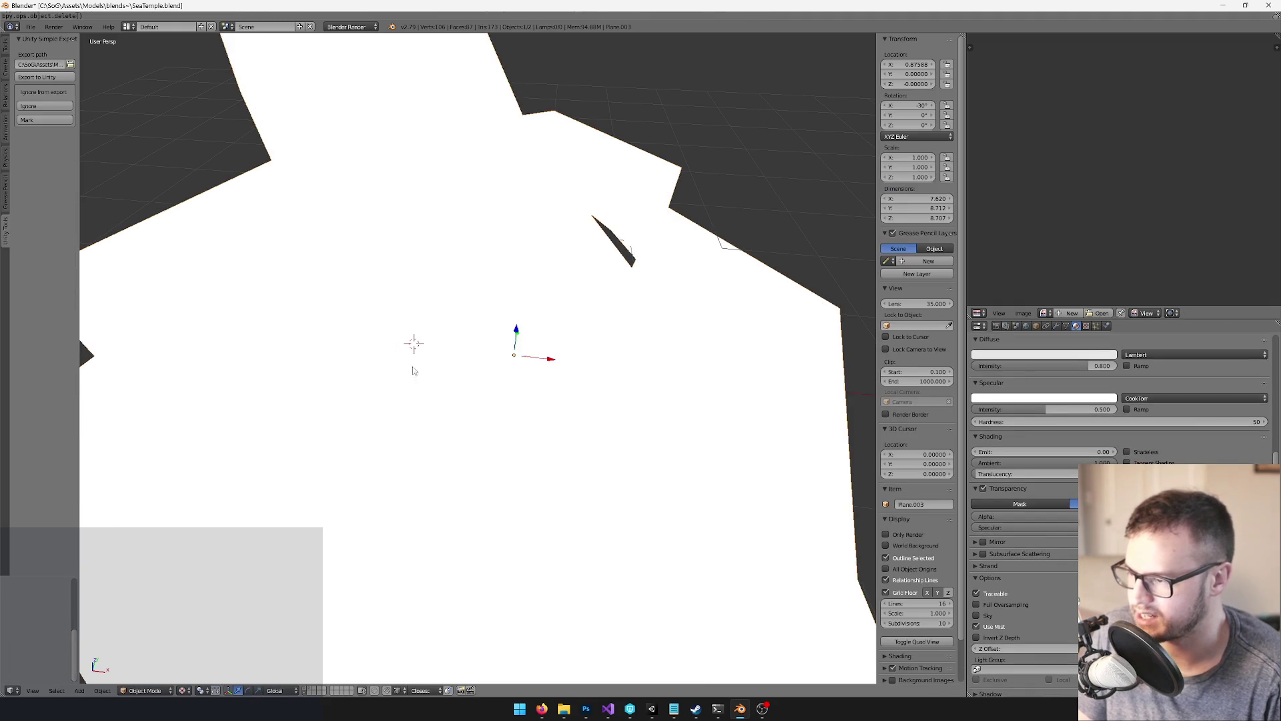
{"action": "key", "text": "x"}
{"action": "left_click", "coordinate": [441, 401]}
{"action": "key", "text": "ctrl+s"}
{"action": "key", "text": "alt+Tab"}
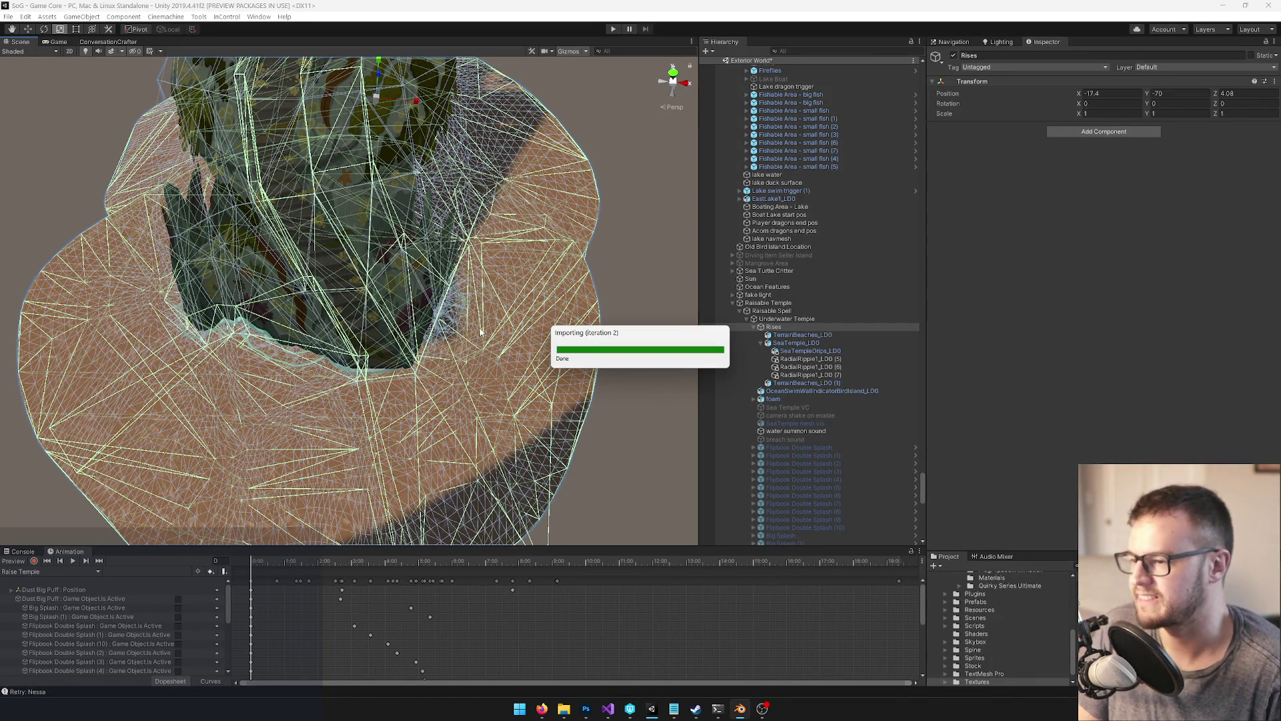
Collapse the Rises and Underwater Temple groups in the Hierarchy
{"action": "left_click", "coordinate": [434, 379]}
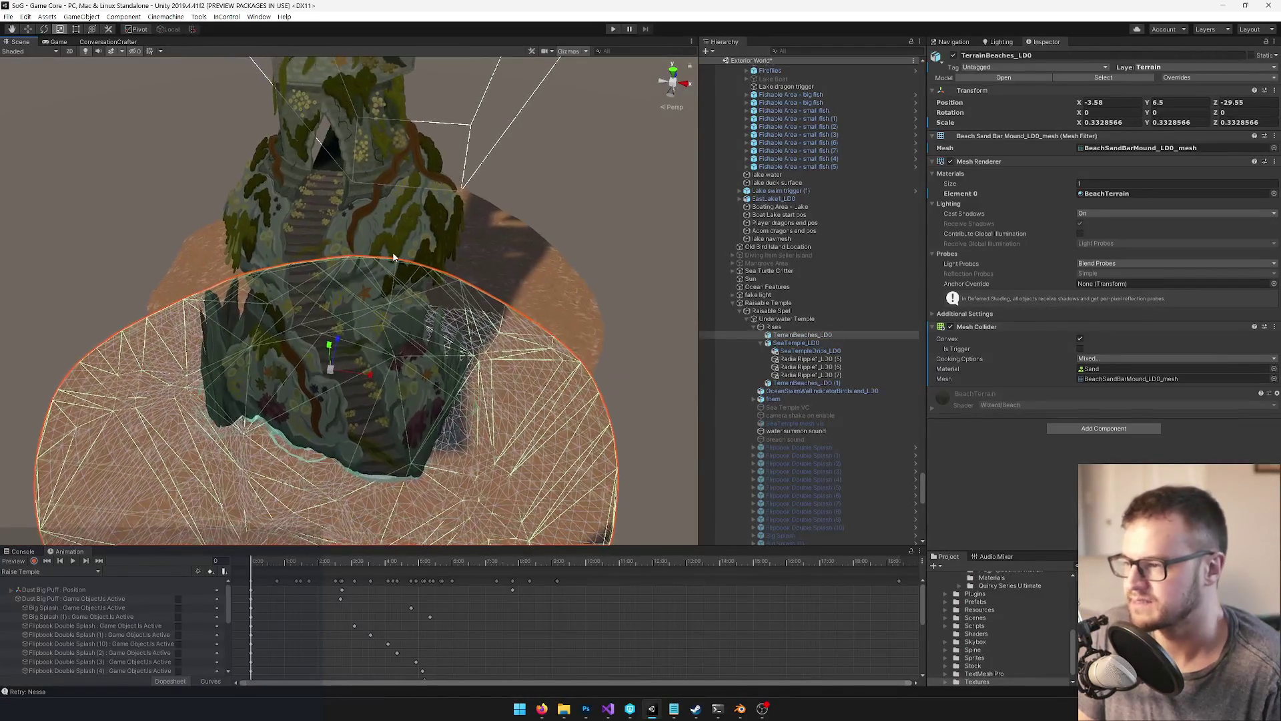
{"action": "left_click", "coordinate": [394, 258]}
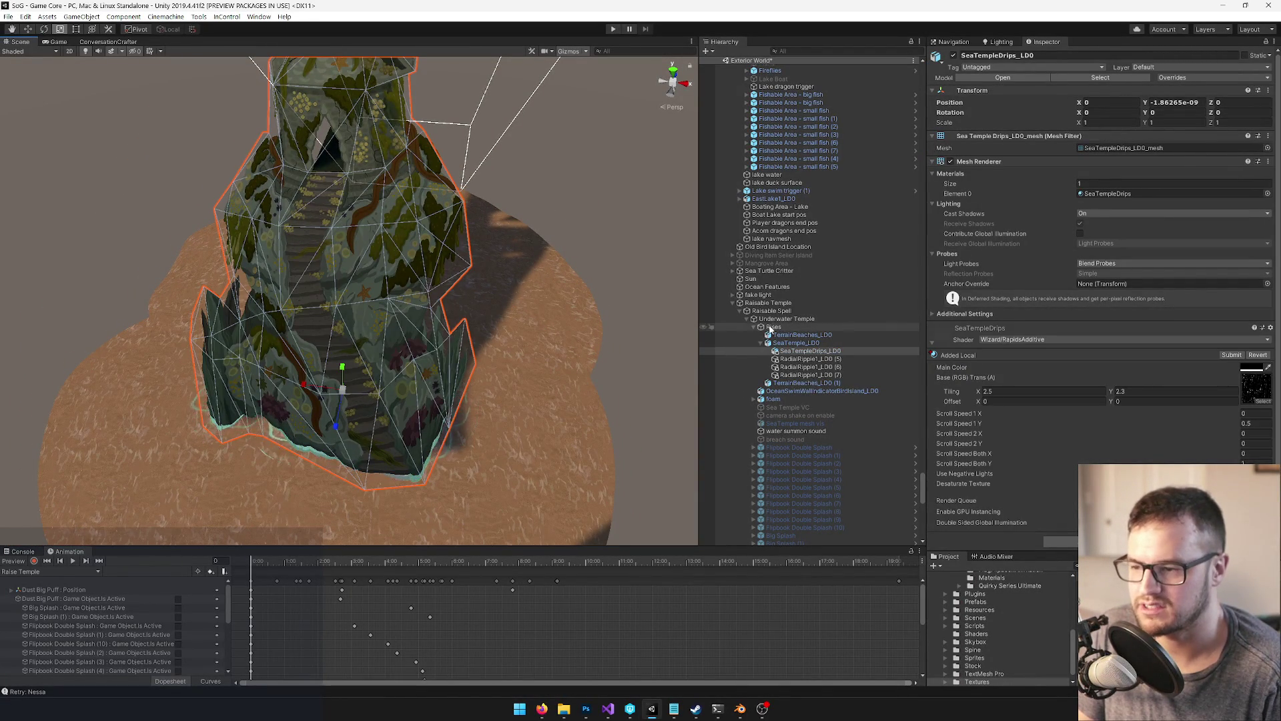
{"action": "left_click", "coordinate": [754, 327]}
{"action": "left_click", "coordinate": [746, 319]}
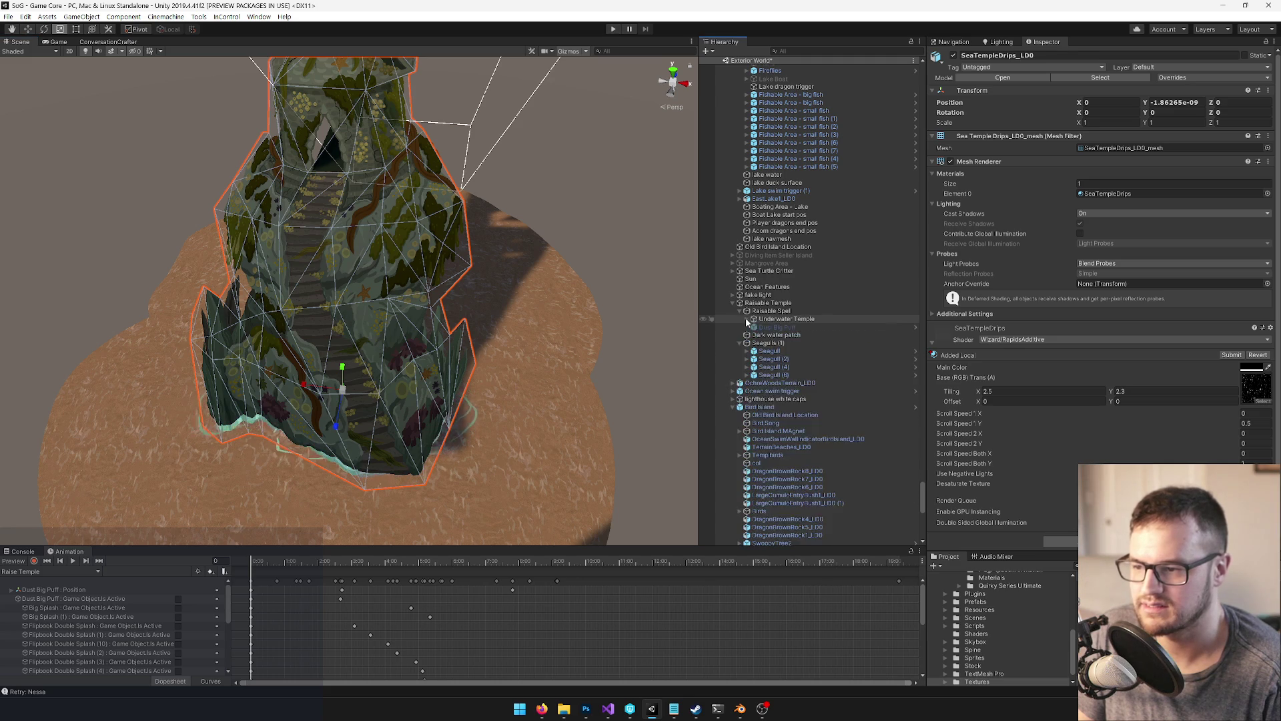
{"action": "scroll", "coordinate": [867, 366], "scroll_direction": "up", "scroll_amount": 5}
{"action": "scroll", "coordinate": [868, 366], "scroll_direction": "up", "scroll_amount": 6}
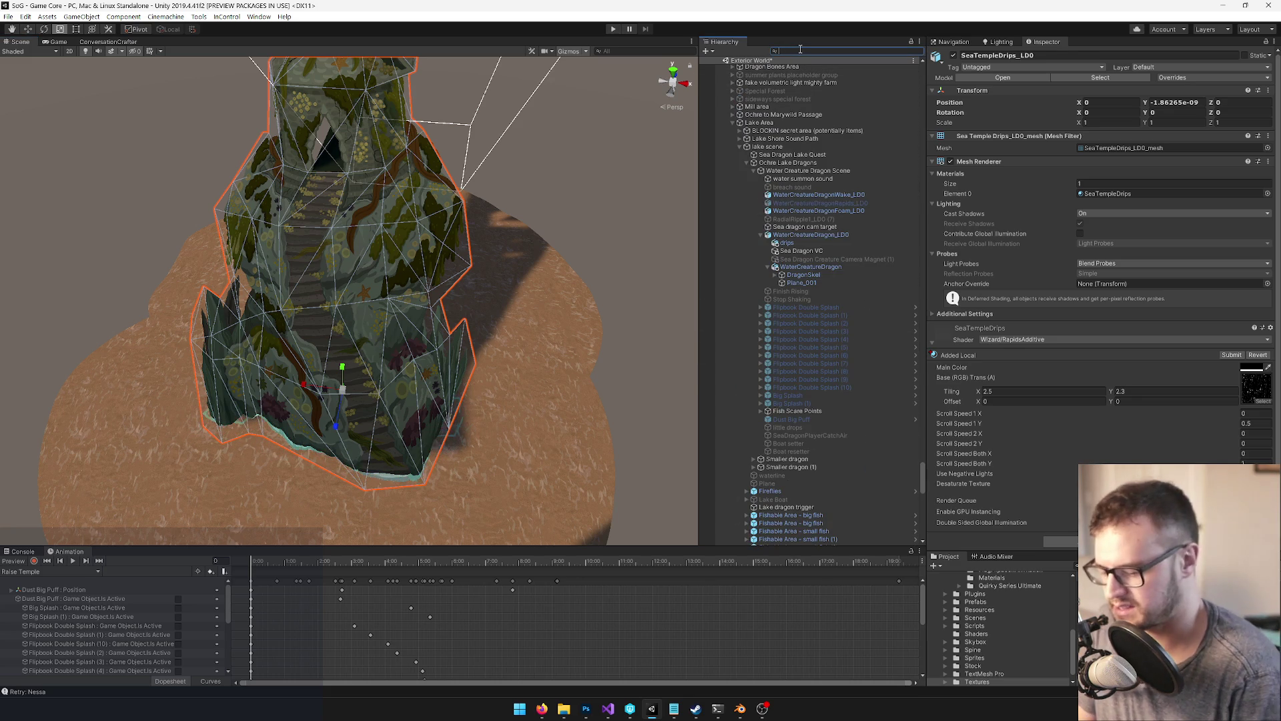
Filter the Hierarchy for 'distant' and duplicate distant beach ambient
{"action": "type", "text": "distant"}
{"action": "left_click", "coordinate": [797, 109]}
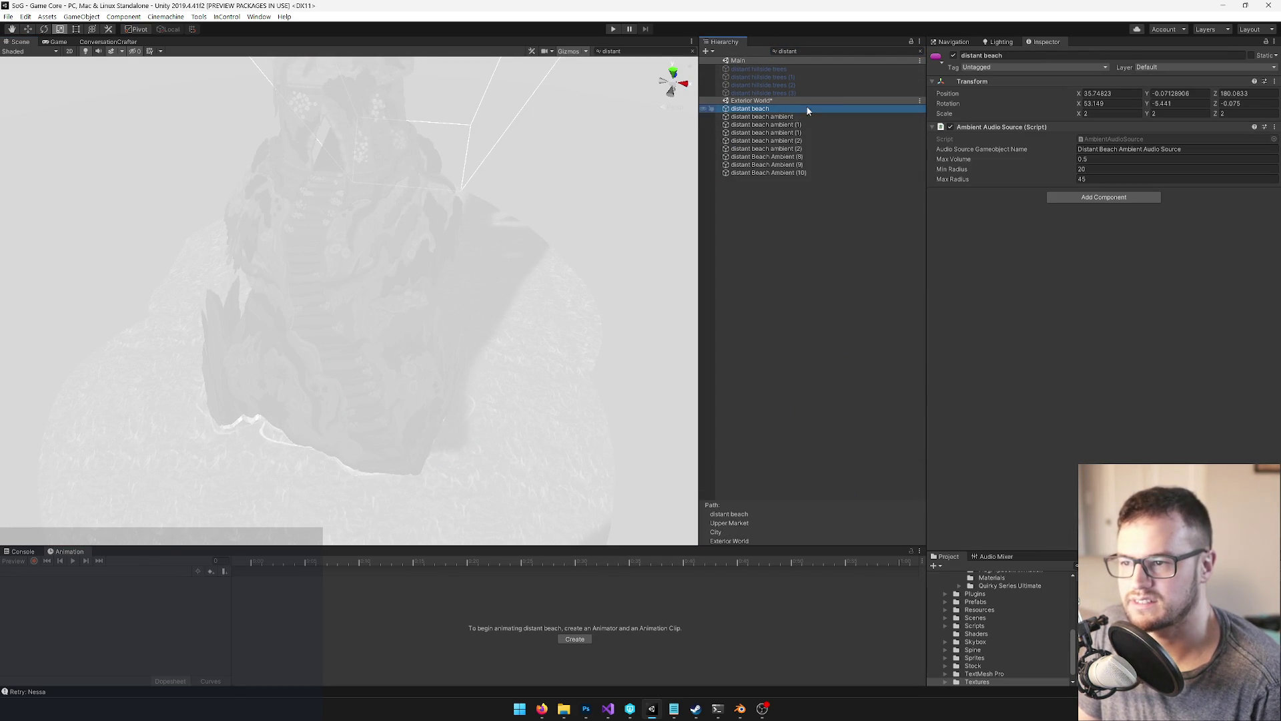
{"action": "key", "text": "Down"}
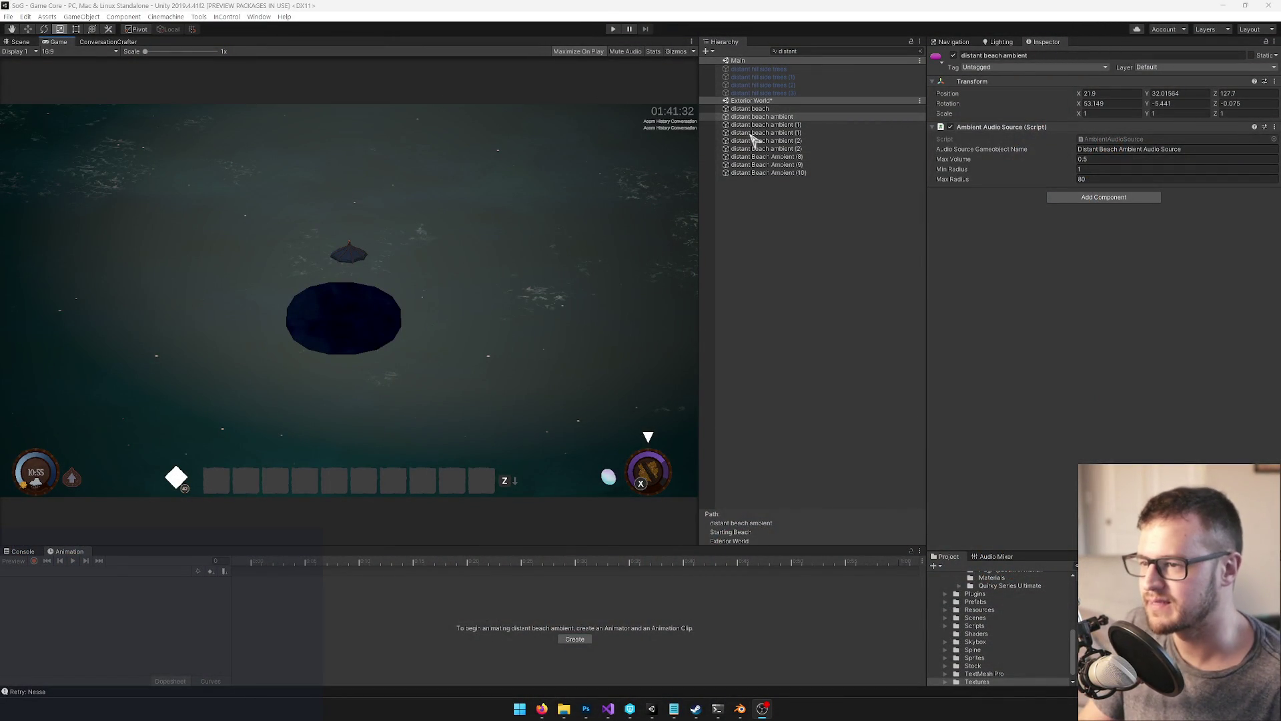
{"action": "left_click", "coordinate": [800, 117]}
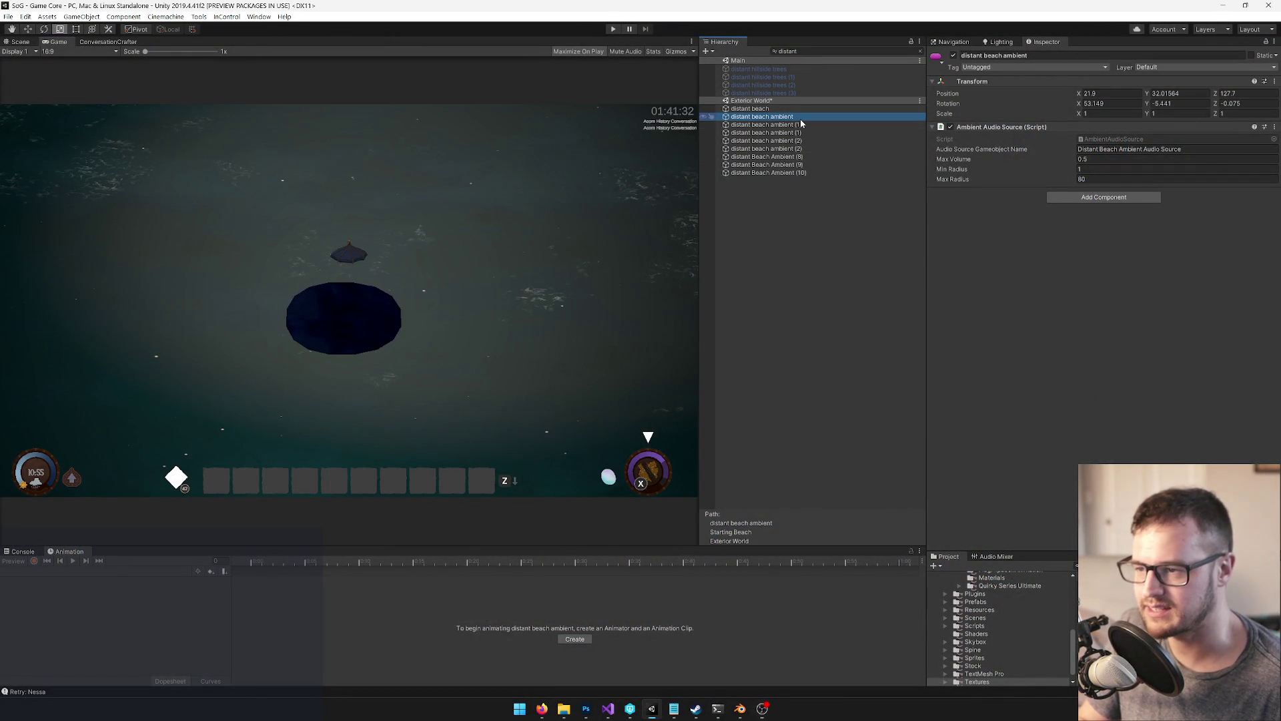
{"action": "key", "text": "ctrl+d"}
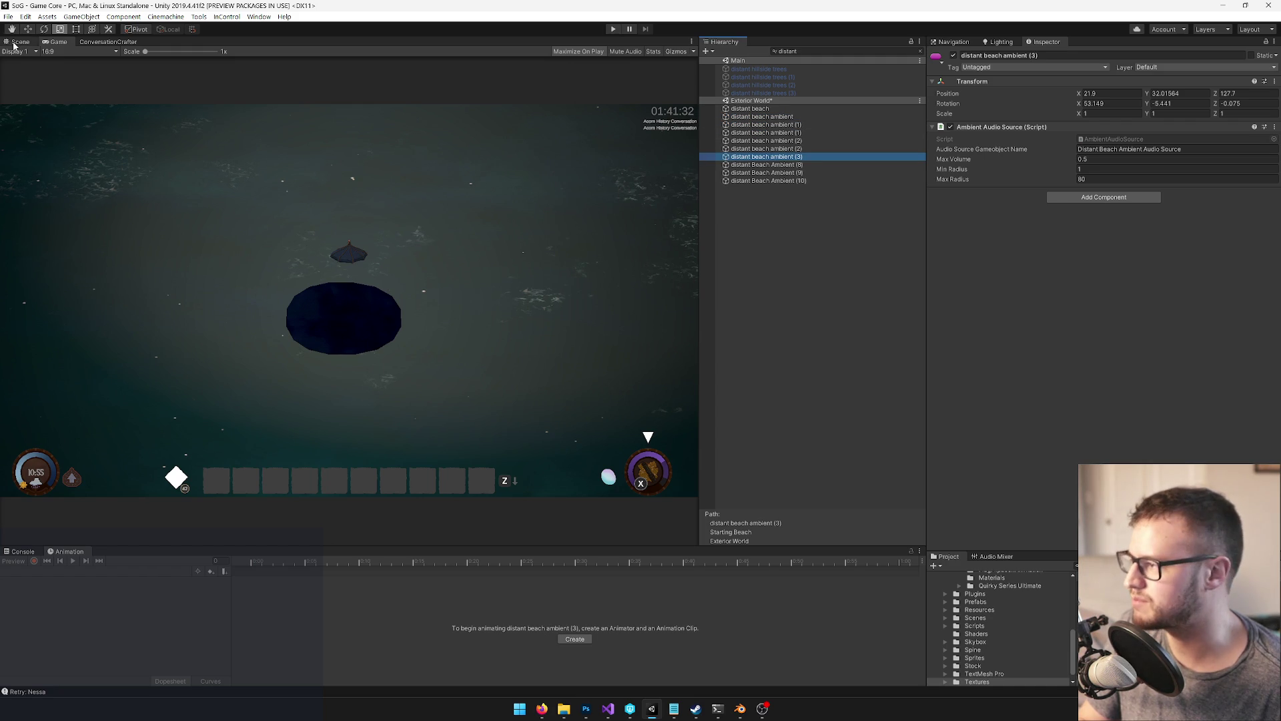
Frame the new distant beach ambient (3) in the Scene view and clear the filter
{"action": "left_click", "coordinate": [15, 43]}
{"action": "key", "text": "f"}
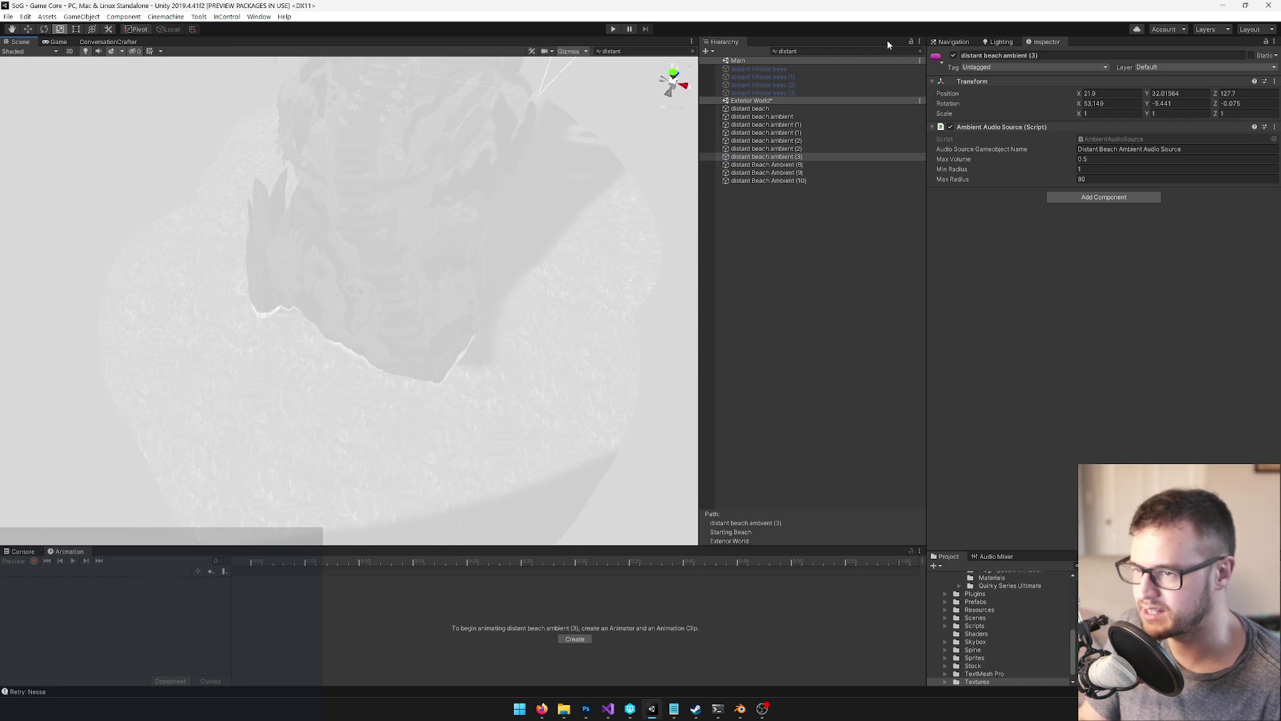
{"action": "left_click", "coordinate": [921, 52]}
{"action": "mouse_move", "coordinate": [578, 191]}
{"action": "left_mouse_down"}
{"action": "mouse_move", "coordinate": [469, 203]}
{"action": "mouse_move", "coordinate": [465, 162]}
{"action": "left_mouse_up"}
{"action": "scroll", "coordinate": [469, 203], "scroll_direction": "down", "scroll_amount": 5}
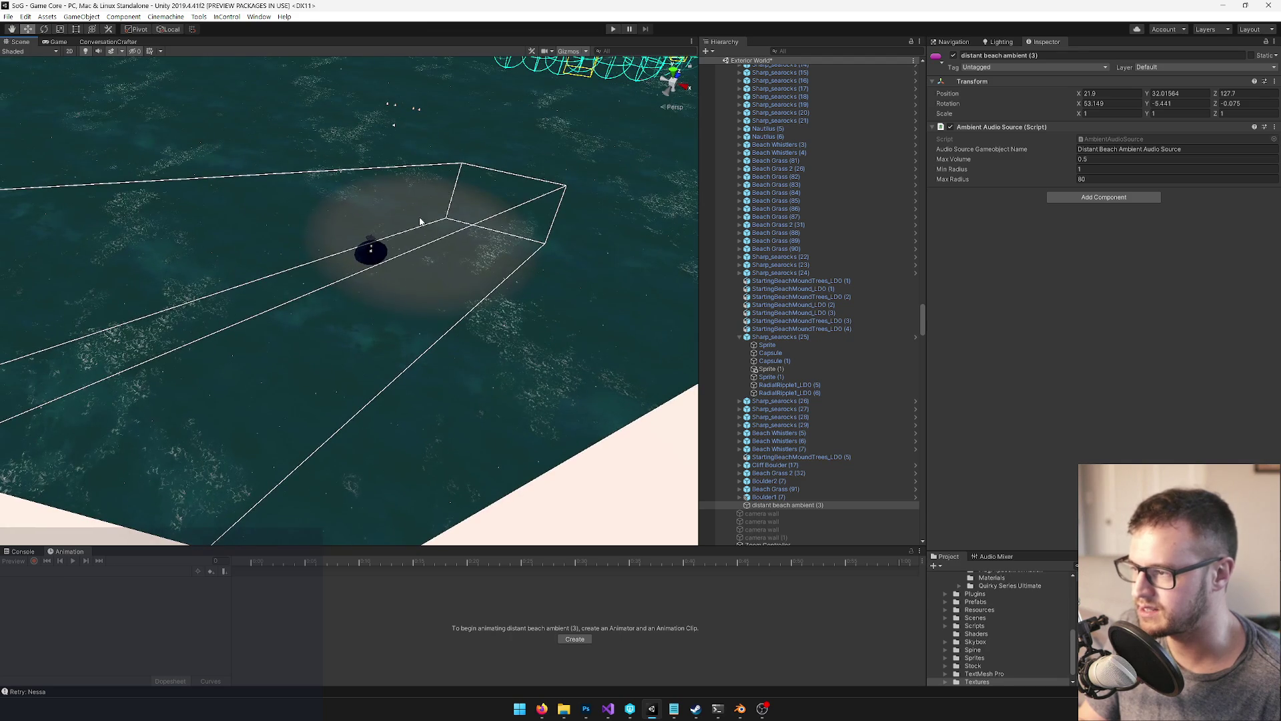
{"action": "mouse_move", "coordinate": [420, 221]}
{"action": "left_mouse_down"}
{"action": "mouse_move", "coordinate": [409, 200]}
{"action": "mouse_move", "coordinate": [385, 255]}
{"action": "mouse_move", "coordinate": [430, 487]}
{"action": "mouse_move", "coordinate": [467, 443]}
{"action": "mouse_move", "coordinate": [470, 454]}
{"action": "mouse_move", "coordinate": [427, 373]}
{"action": "mouse_move", "coordinate": [395, 365]}
{"action": "mouse_move", "coordinate": [419, 341]}
{"action": "left_mouse_up"}
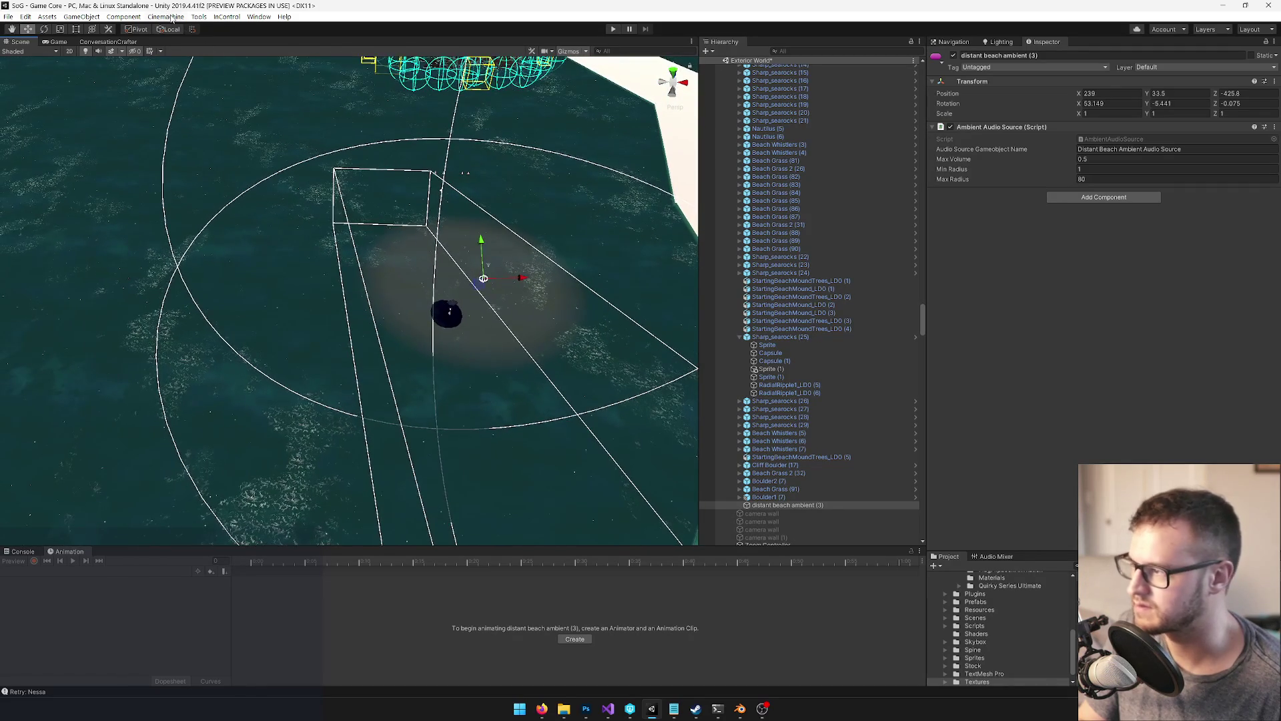
Zero the sound source's rotation and nudge it left over the water
{"action": "type", "text": "0"}
{"action": "key", "text": "Tab"}
{"action": "type", "text": "0"}
{"action": "key", "text": "Tab"}
{"action": "type", "text": "0"}
{"action": "left_click_drag", "start_coordinate": [473, 285], "coordinate": [443, 278]}
{"action": "mouse_move", "coordinate": [467, 268]}
{"action": "left_mouse_down"}
{"action": "mouse_move", "coordinate": [443, 267]}
{"action": "mouse_move", "coordinate": [413, 228]}
{"action": "left_mouse_up"}
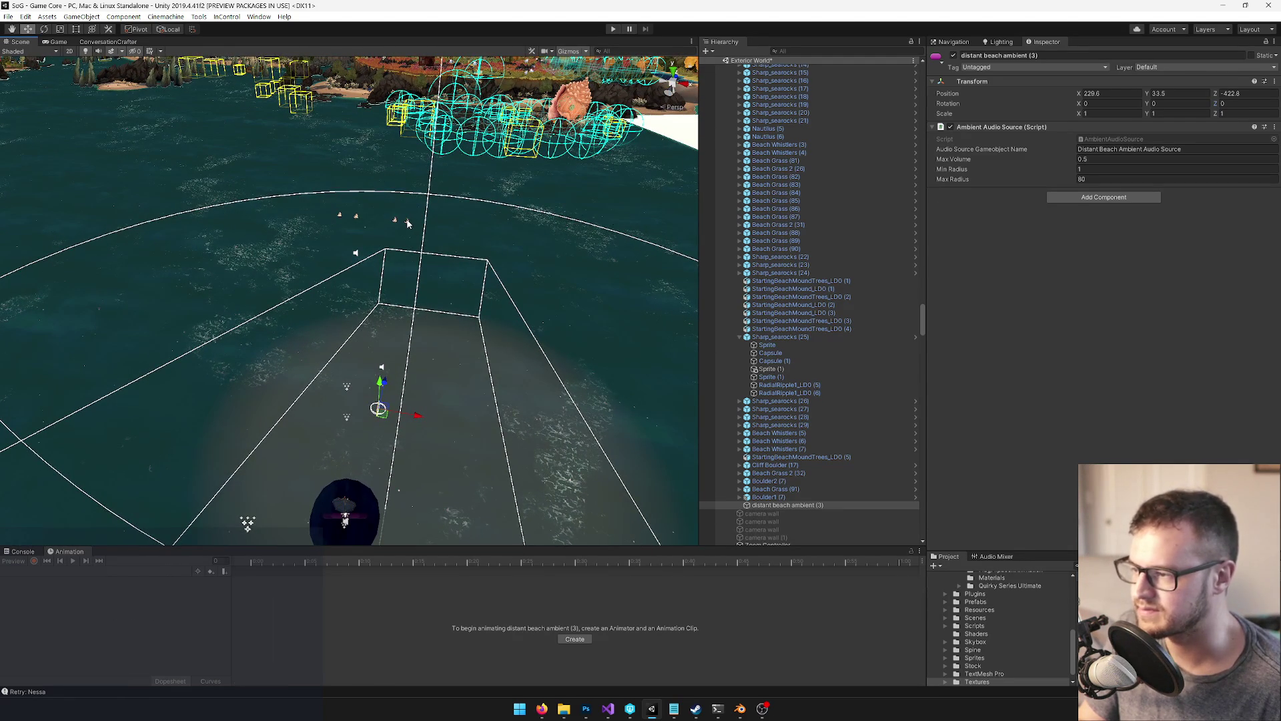
Set the Seagulls (1) flock's sound volume to 0.3
{"action": "left_click", "coordinate": [408, 222]}
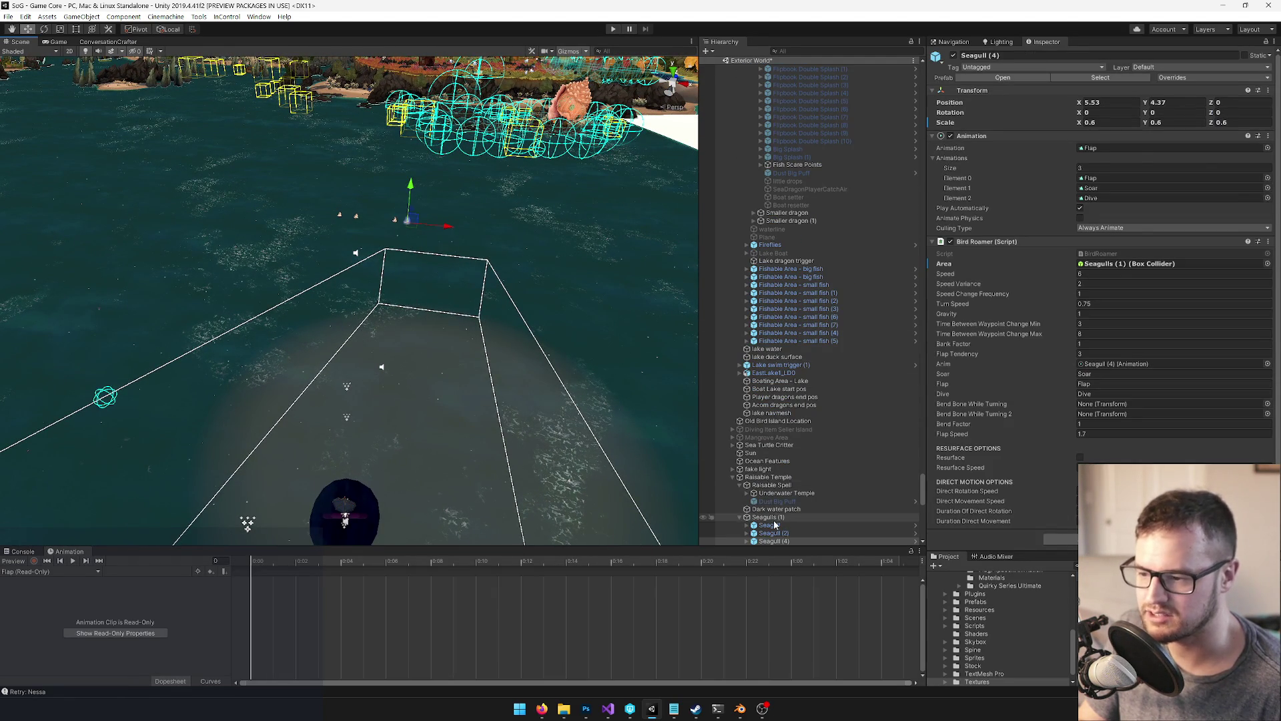
{"action": "left_click", "coordinate": [767, 517]}
{"action": "scroll", "coordinate": [1164, 305], "scroll_direction": "down", "scroll_amount": 3}
{"action": "left_click", "coordinate": [1263, 267]}
{"action": "type", "text": "0.3"}
{"action": "key", "text": "Return"}
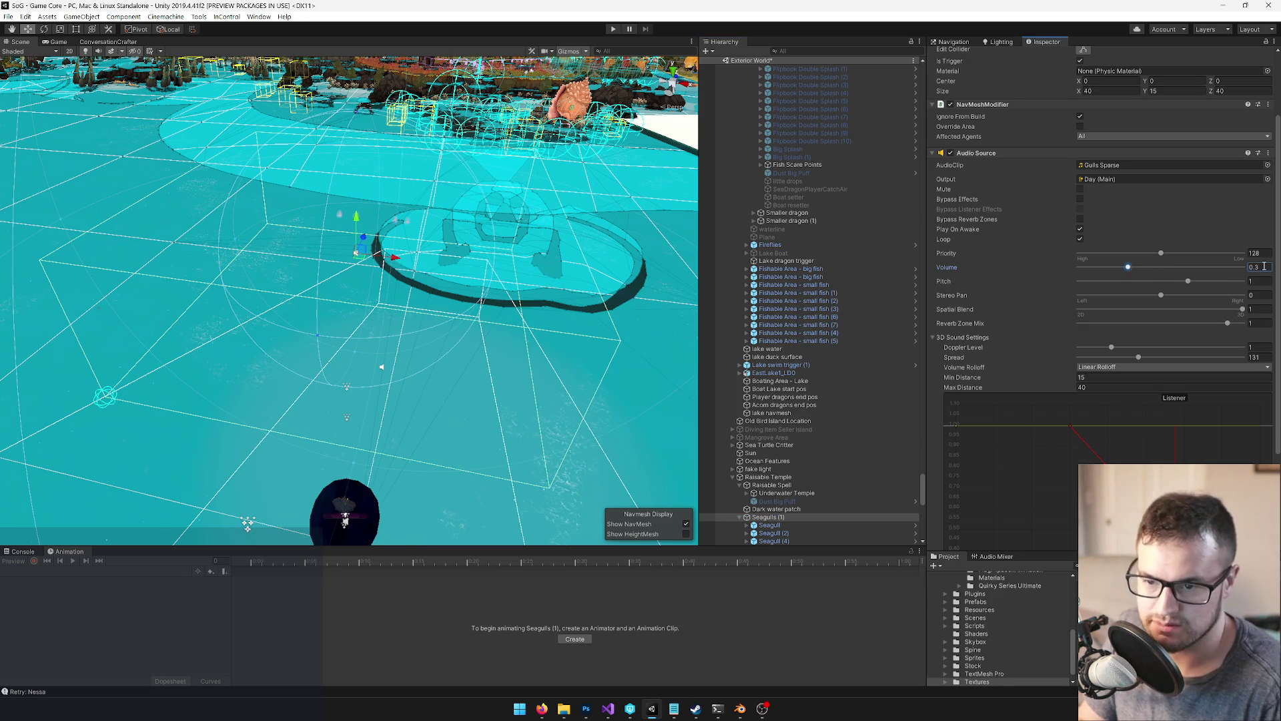
Fly toward the dragon area and select Flipbook Double Splash (8) to show its animation tracks
{"action": "mouse_move", "coordinate": [373, 304]}
{"action": "left_mouse_down"}
{"action": "mouse_move", "coordinate": [337, 174]}
{"action": "mouse_move", "coordinate": [310, 234]}
{"action": "left_mouse_up"}
{"action": "scroll", "coordinate": [839, 331], "scroll_direction": "up", "scroll_amount": 1}
{"action": "scroll", "coordinate": [830, 307], "scroll_direction": "down", "scroll_amount": 1}
{"action": "scroll", "coordinate": [820, 277], "scroll_direction": "up", "scroll_amount": 3}
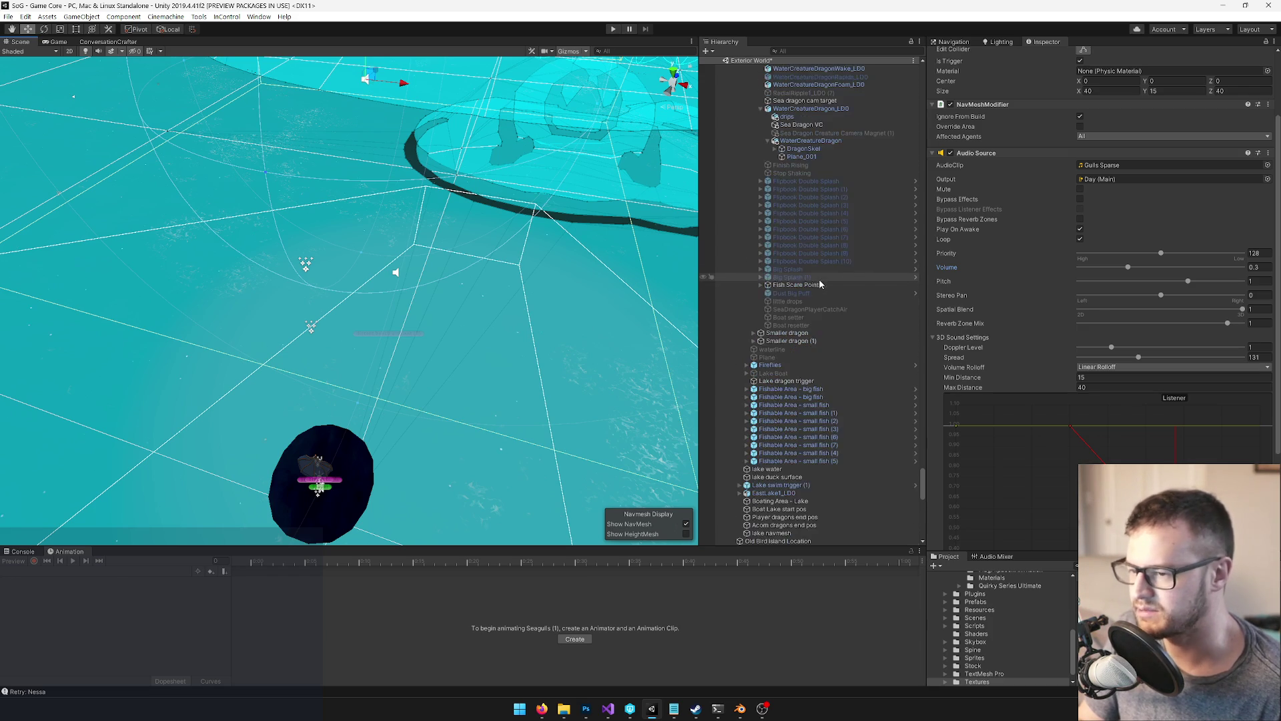
{"action": "left_click_drag", "start_coordinate": [461, 308], "coordinate": [296, 334]}
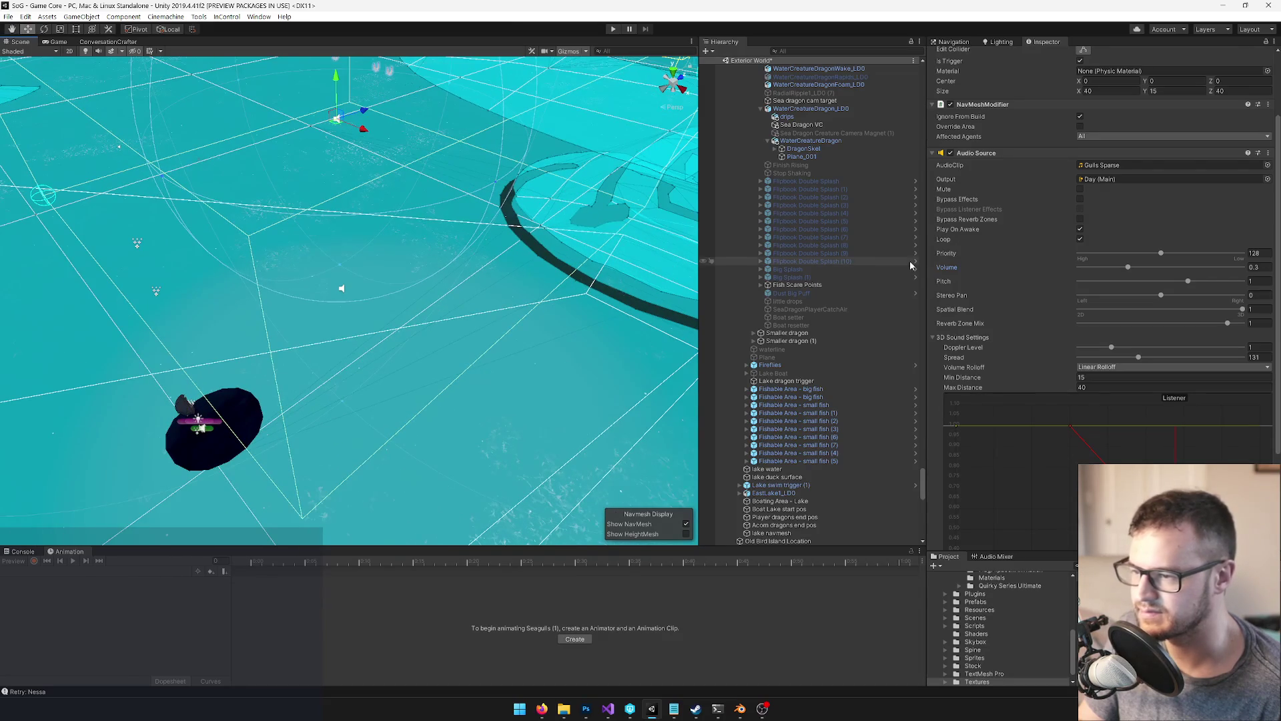
{"action": "left_click", "coordinate": [823, 245]}
{"action": "left_click_drag", "start_coordinate": [408, 250], "coordinate": [447, 243]}
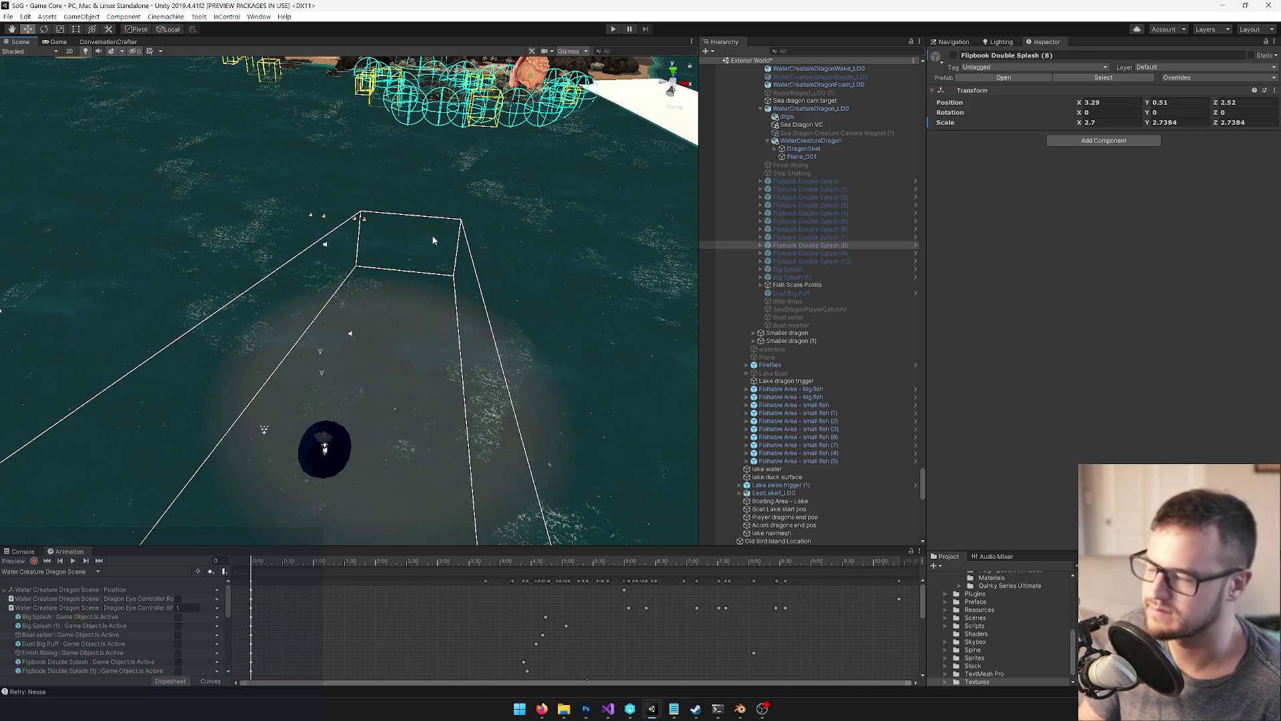
Select the Dark water patch plane from a top-down view and enlarge the Project browser
{"action": "left_click_drag", "start_coordinate": [431, 238], "coordinate": [430, 238]}
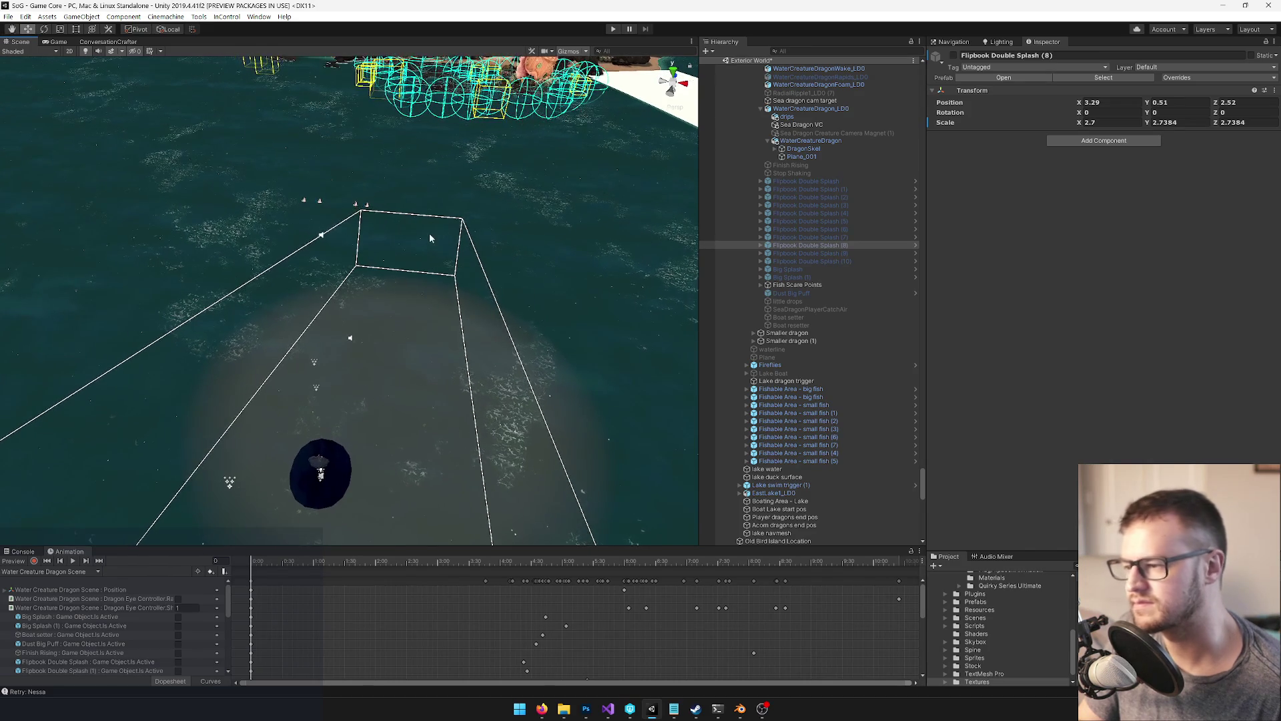
{"action": "mouse_move", "coordinate": [465, 336]}
{"action": "left_mouse_down"}
{"action": "mouse_move", "coordinate": [458, 246]}
{"action": "mouse_move", "coordinate": [404, 301]}
{"action": "mouse_move", "coordinate": [439, 287]}
{"action": "left_mouse_up"}
{"action": "left_click", "coordinate": [438, 287]}
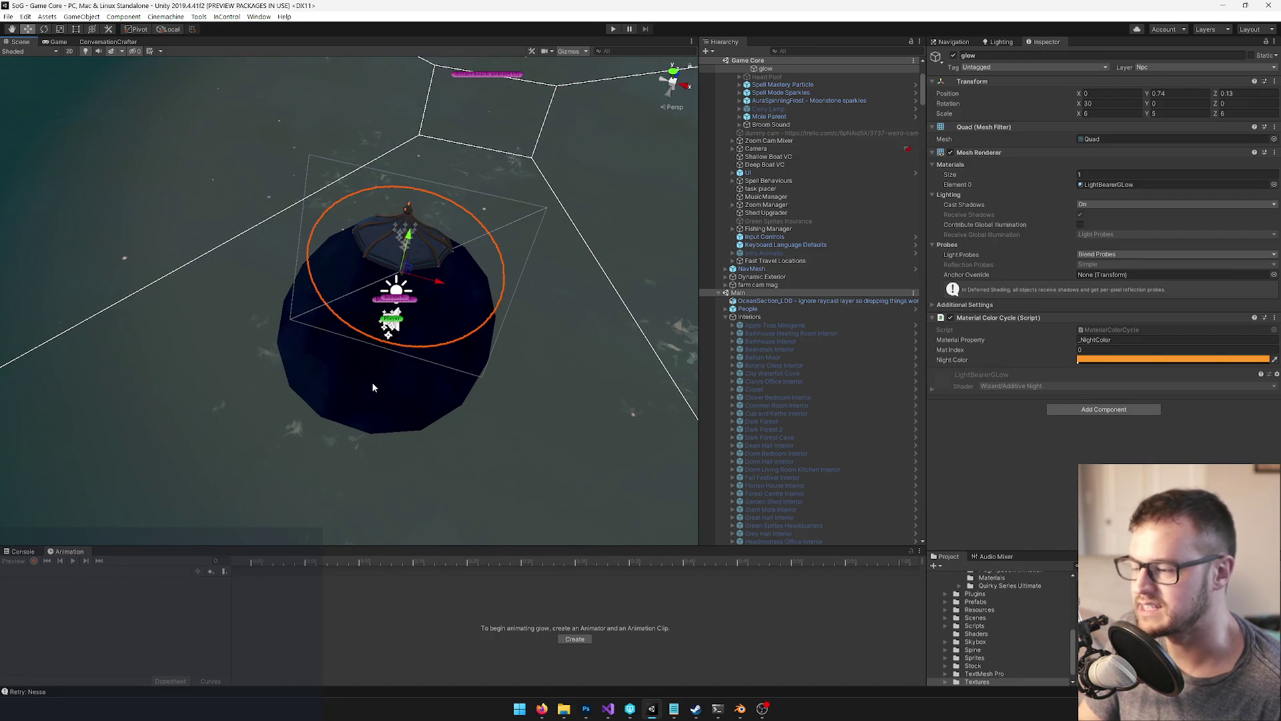
{"action": "mouse_move", "coordinate": [372, 387]}
{"action": "left_mouse_down"}
{"action": "mouse_move", "coordinate": [438, 362]}
{"action": "mouse_move", "coordinate": [480, 323]}
{"action": "mouse_move", "coordinate": [489, 290]}
{"action": "mouse_move", "coordinate": [428, 302]}
{"action": "left_mouse_up"}
{"action": "scroll", "coordinate": [413, 286], "scroll_direction": "up", "scroll_amount": 5}
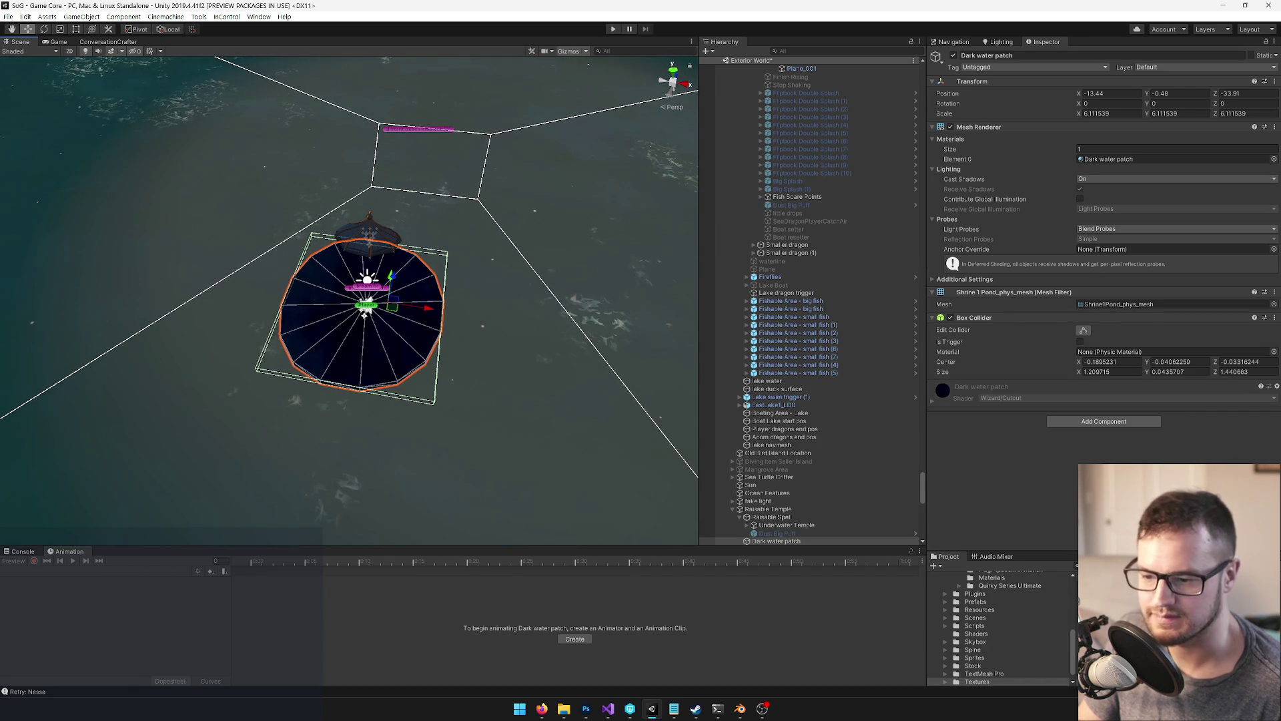
{"action": "left_click_drag", "start_coordinate": [1001, 548], "coordinate": [1001, 399]}
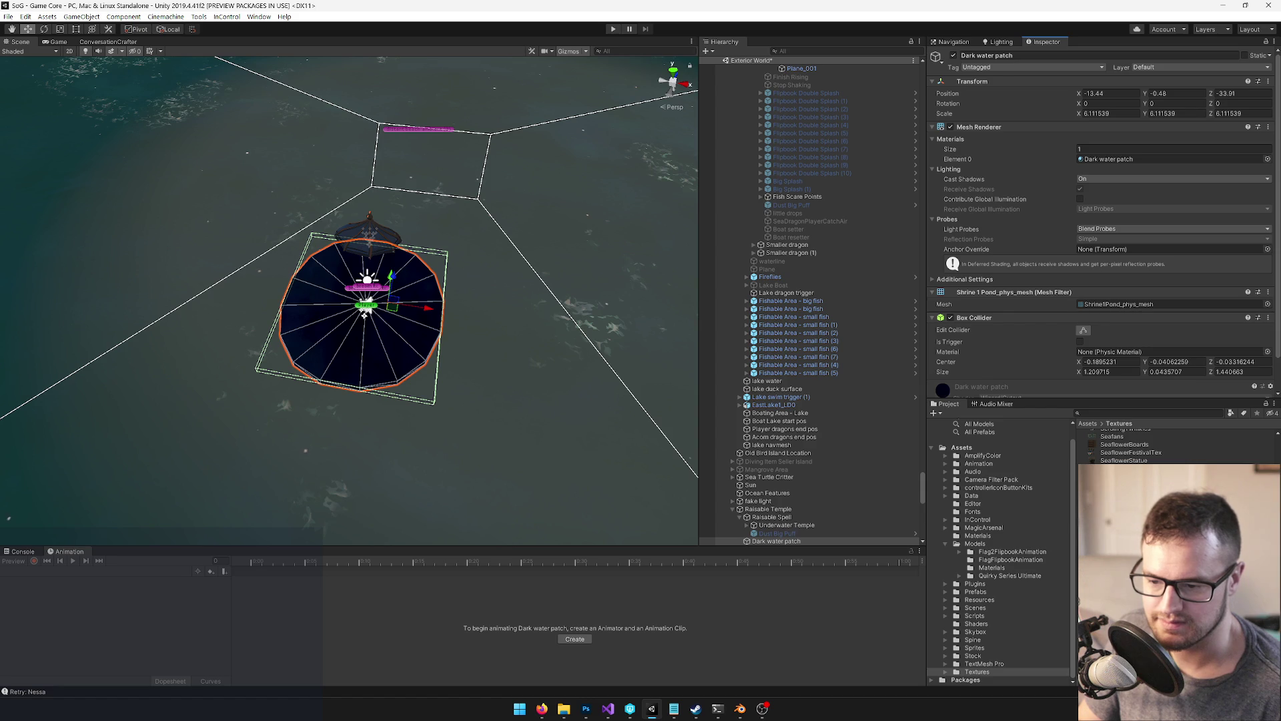
Select the SeaTempleDeepWater texture in the Textures folder, then switch to Photoshop
{"action": "left_click", "coordinate": [1134, 500]}
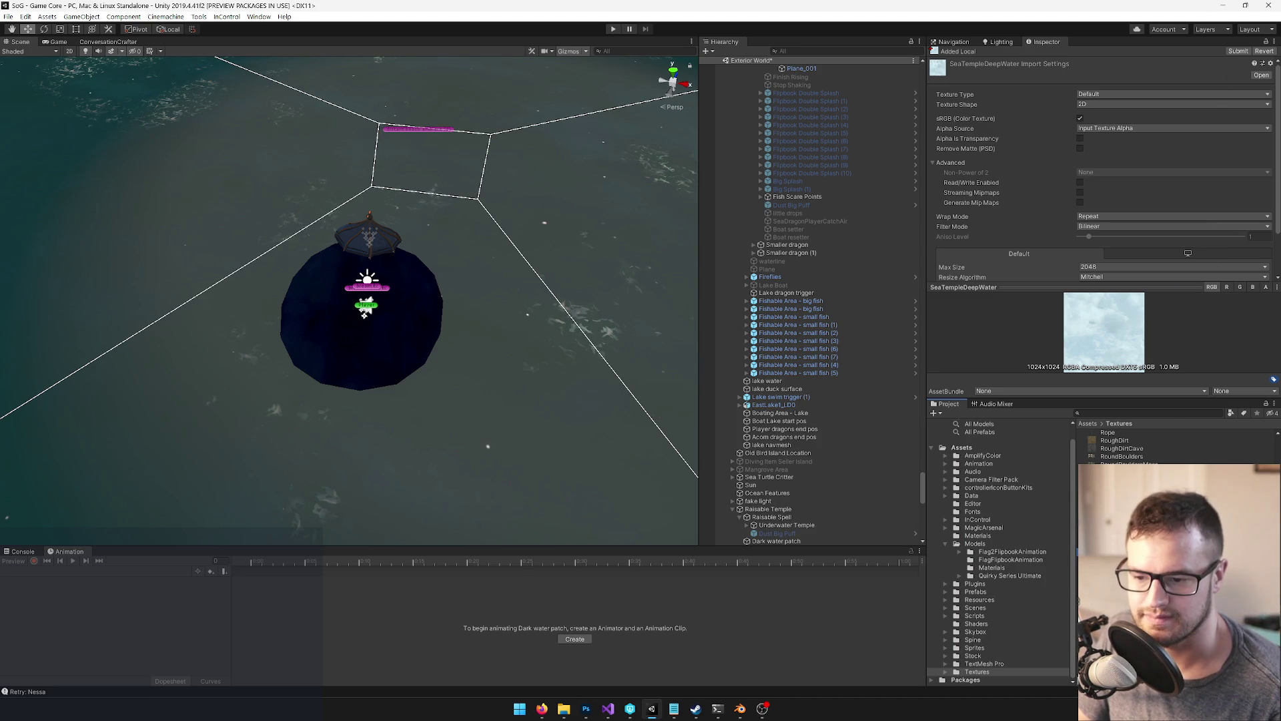
{"action": "key", "text": "alt+Tab"}
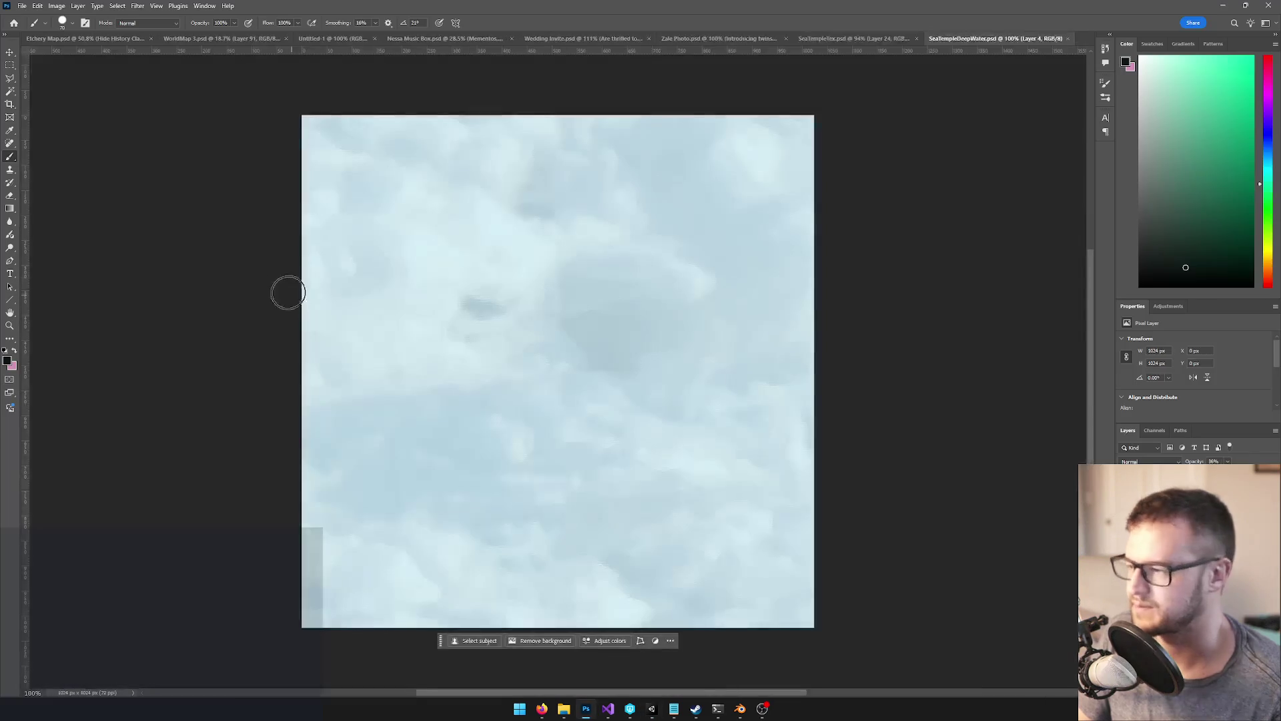
Set the SeaTempleDeepWater canvas size to 256×256 px, accepting the clipping
{"action": "left_click", "coordinate": [57, 6]}
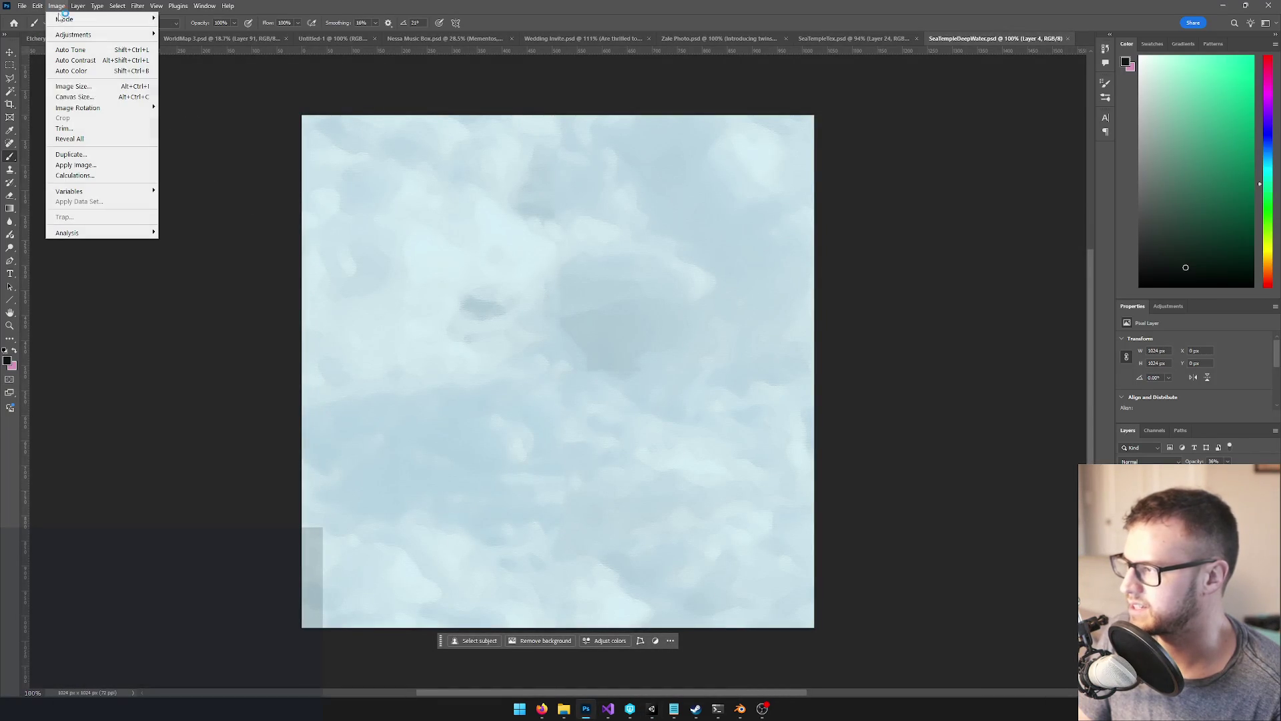
{"action": "left_click", "coordinate": [77, 97]}
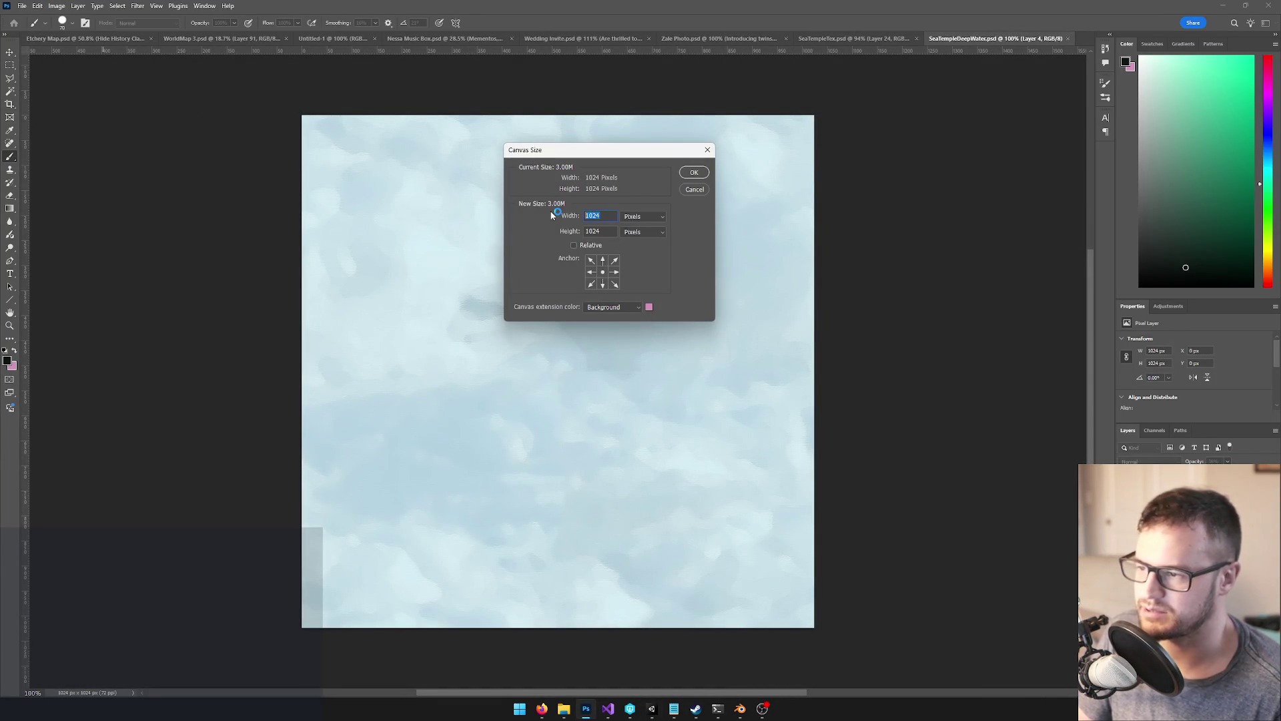
{"action": "type", "text": "256"}
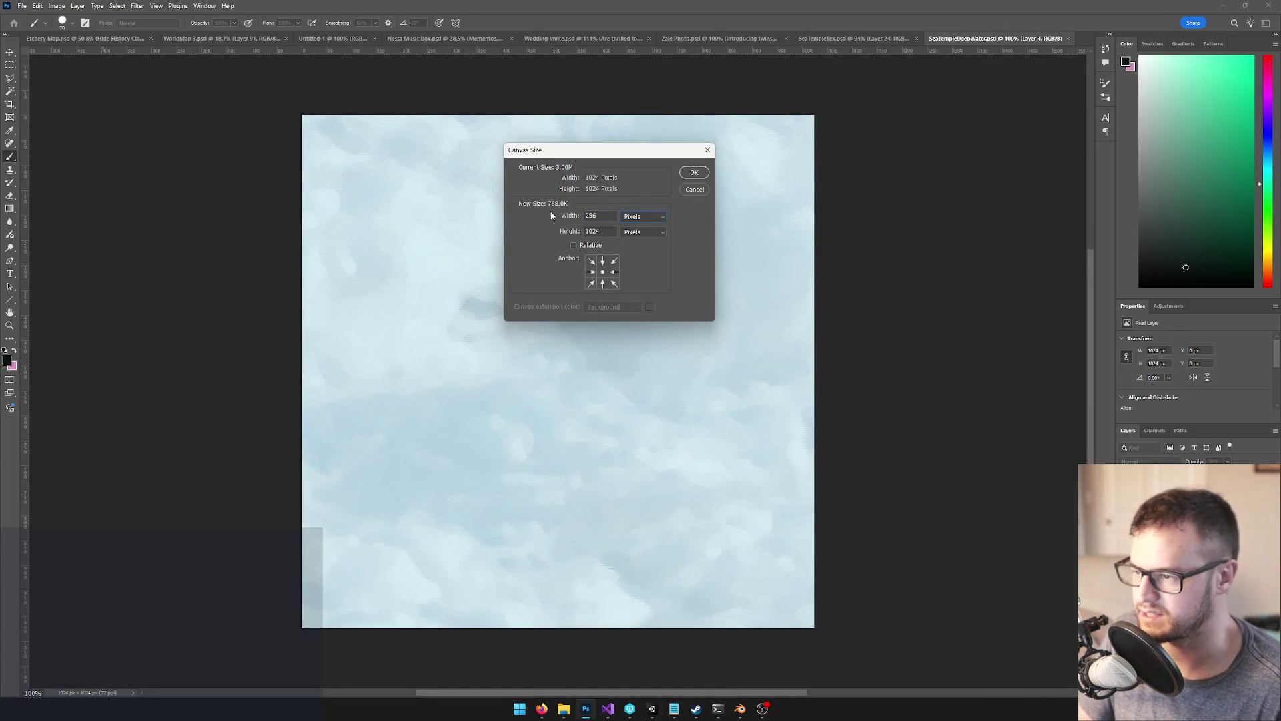
{"action": "left_click", "coordinate": [693, 173]}
{"action": "left_click", "coordinate": [527, 247]}
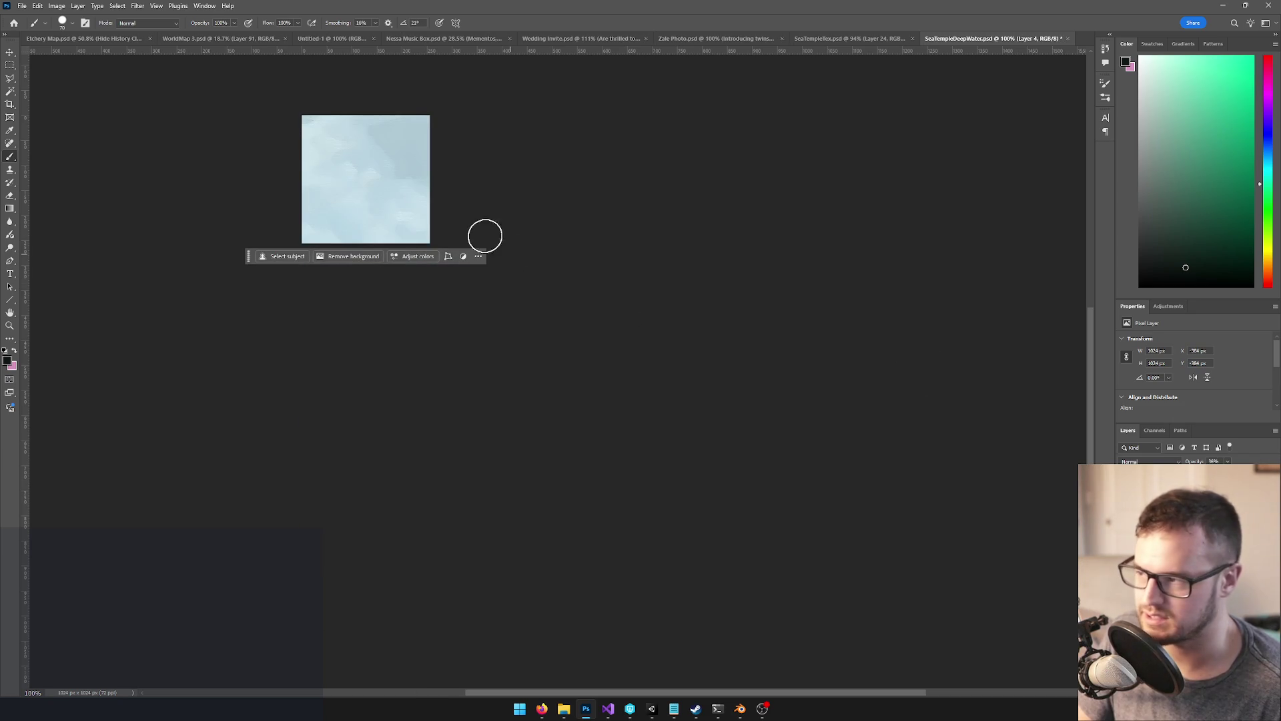
Delete the bluish overlay Layer 4 and make Layer 1 the active layer
{"action": "scroll", "coordinate": [357, 127], "scroll_direction": "up", "scroll_amount": 3}
{"action": "mouse_move", "coordinate": [470, 211]}
{"action": "left_mouse_down"}
{"action": "mouse_move", "coordinate": [478, 234]}
{"action": "mouse_move", "coordinate": [467, 229]}
{"action": "left_mouse_up"}
{"action": "scroll", "coordinate": [427, 214], "scroll_direction": "up", "scroll_amount": 1}
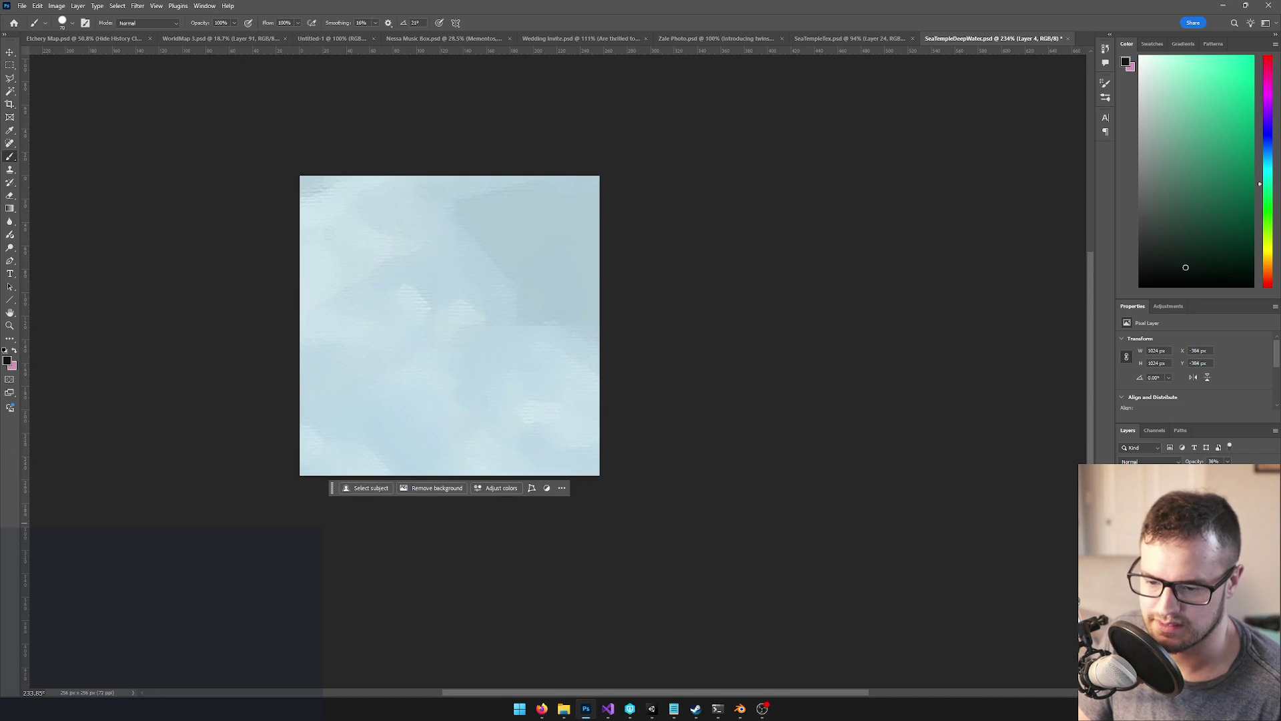
{"action": "key", "text": "Delete"}
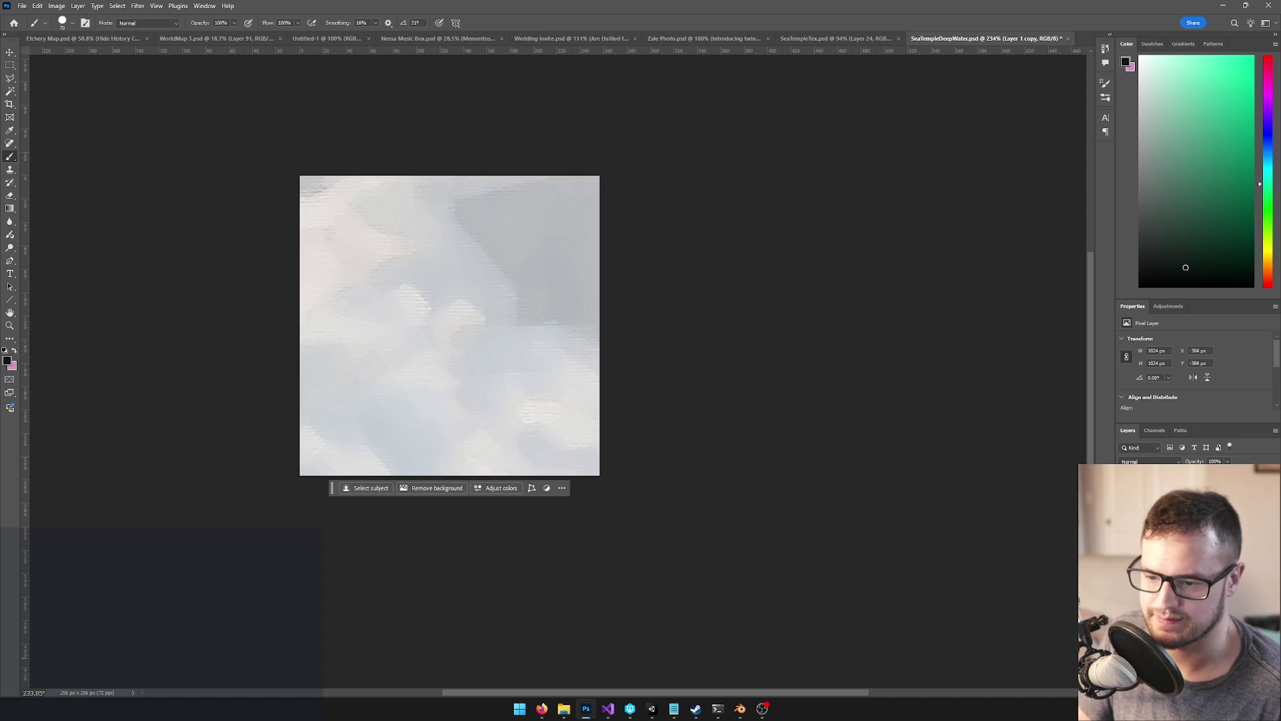
{"action": "key", "text": "ctrl+e"}
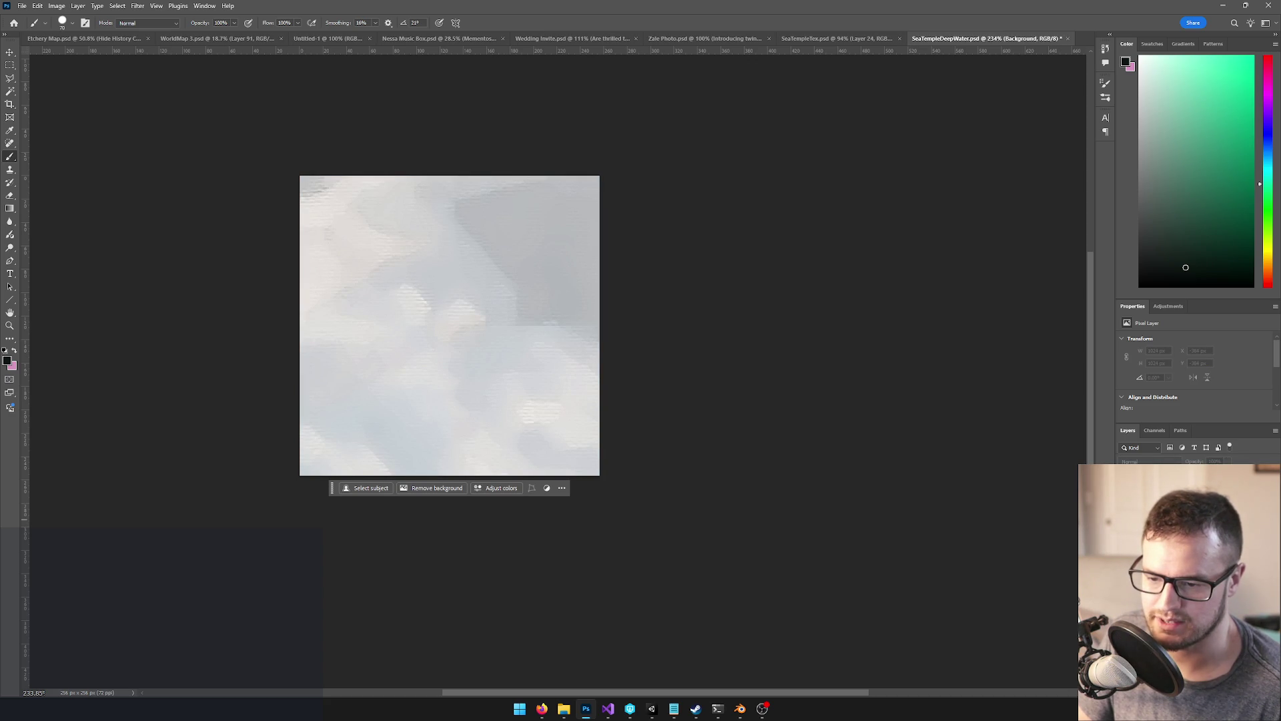
{"action": "key", "text": "ctrl+z"}
{"action": "key", "text": "Delete"}
Set the background colour to white (ffffff)
{"action": "left_click", "coordinate": [12, 366]}
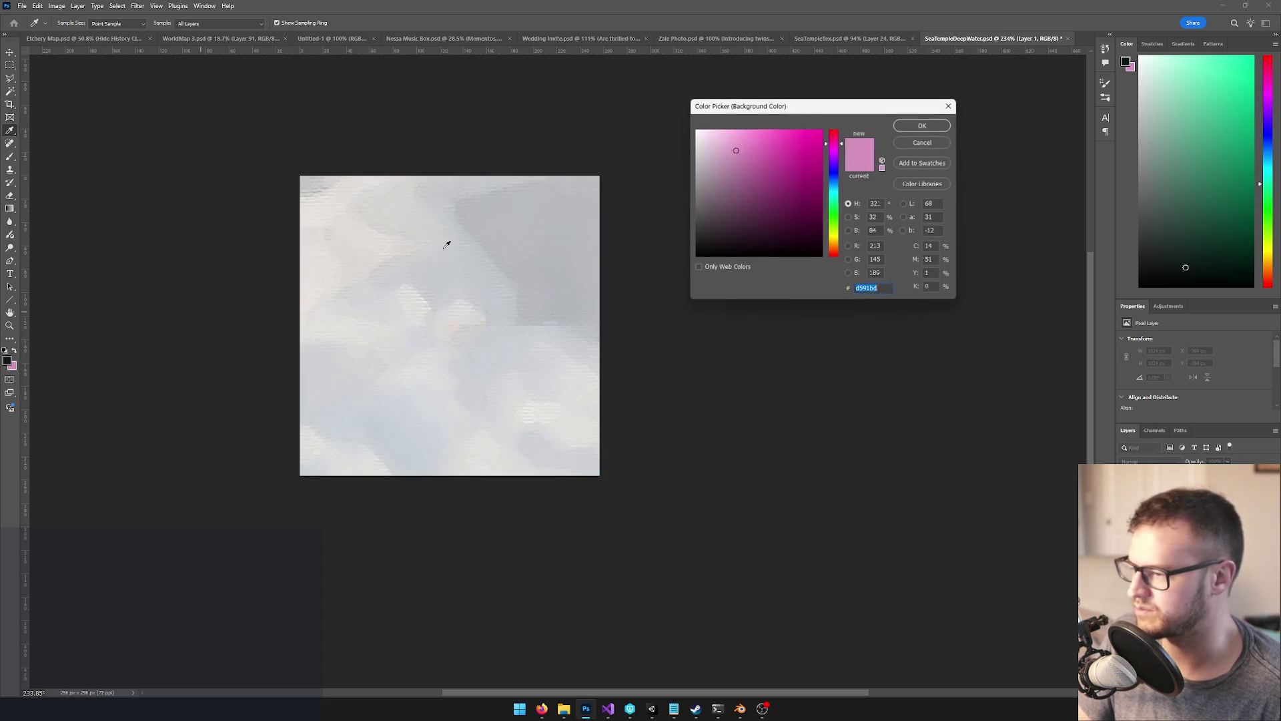
{"action": "type", "text": "ffffff"}
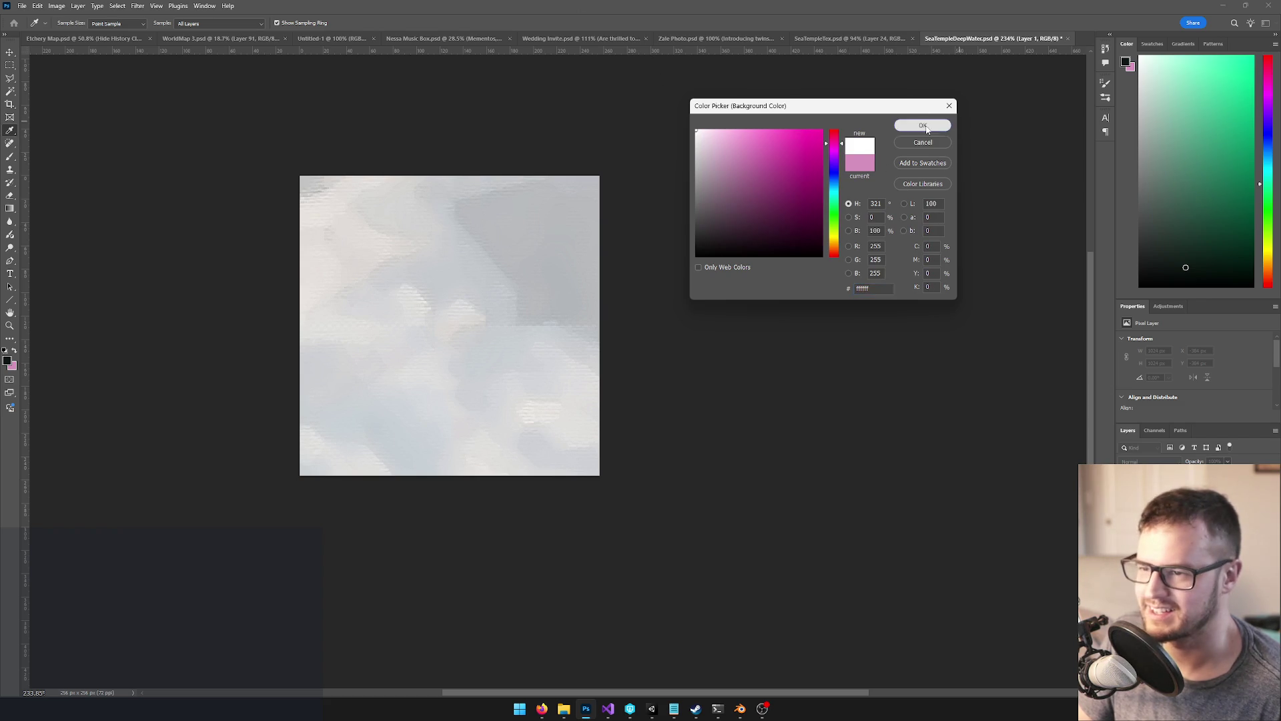
{"action": "left_click", "coordinate": [923, 126]}
{"action": "key", "text": "g"}
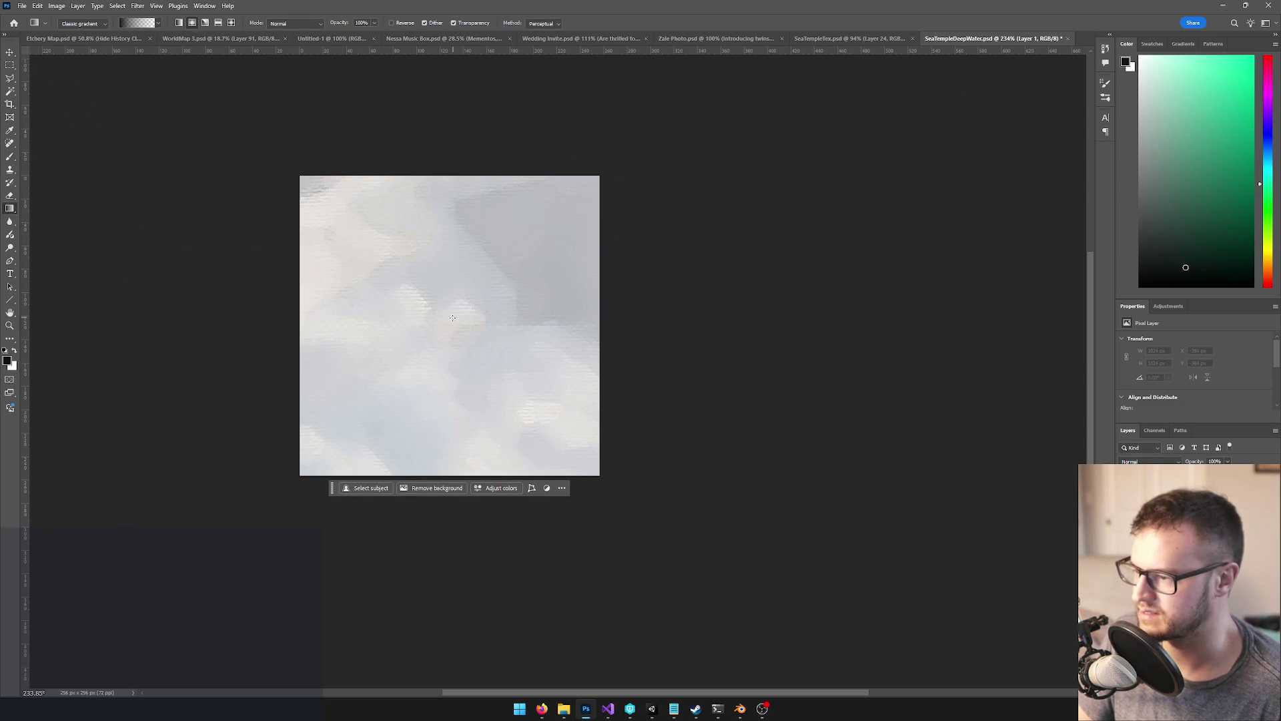
Add a new layer filled with white, leaving black as the foreground colour
{"action": "left_click_drag", "start_coordinate": [454, 321], "coordinate": [305, 329]}
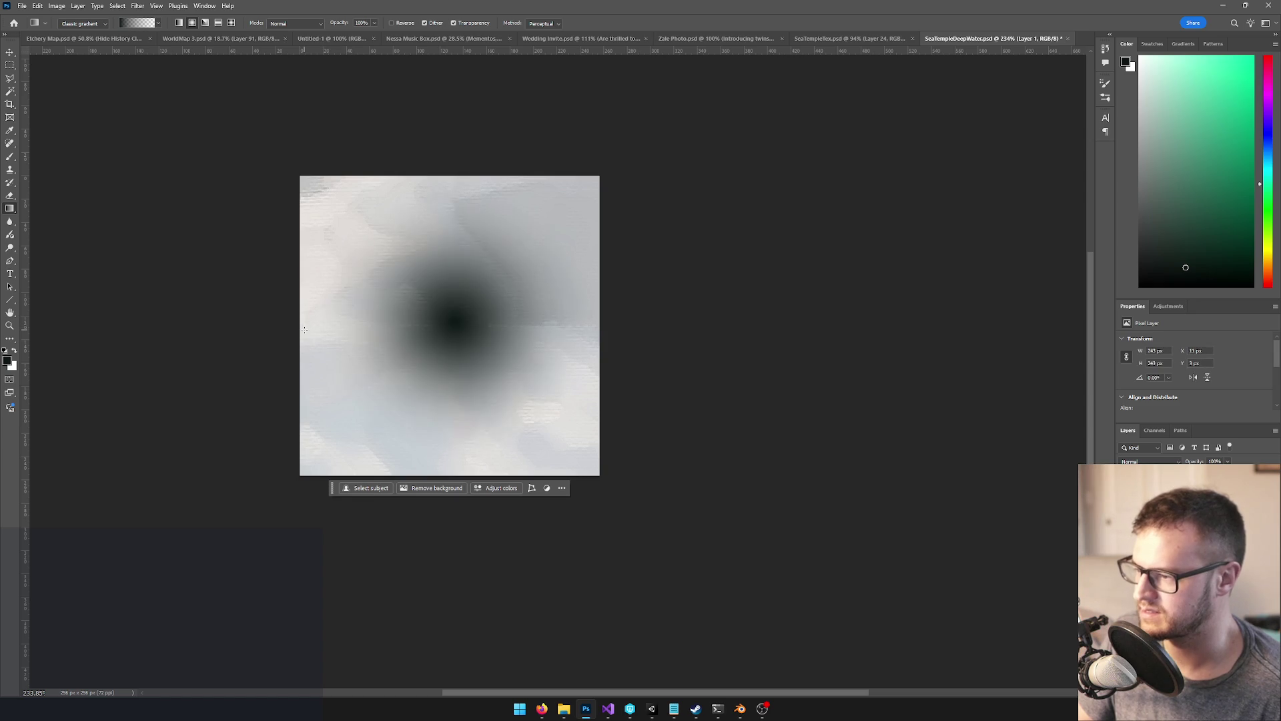
{"action": "key", "text": "ctrl+z"}
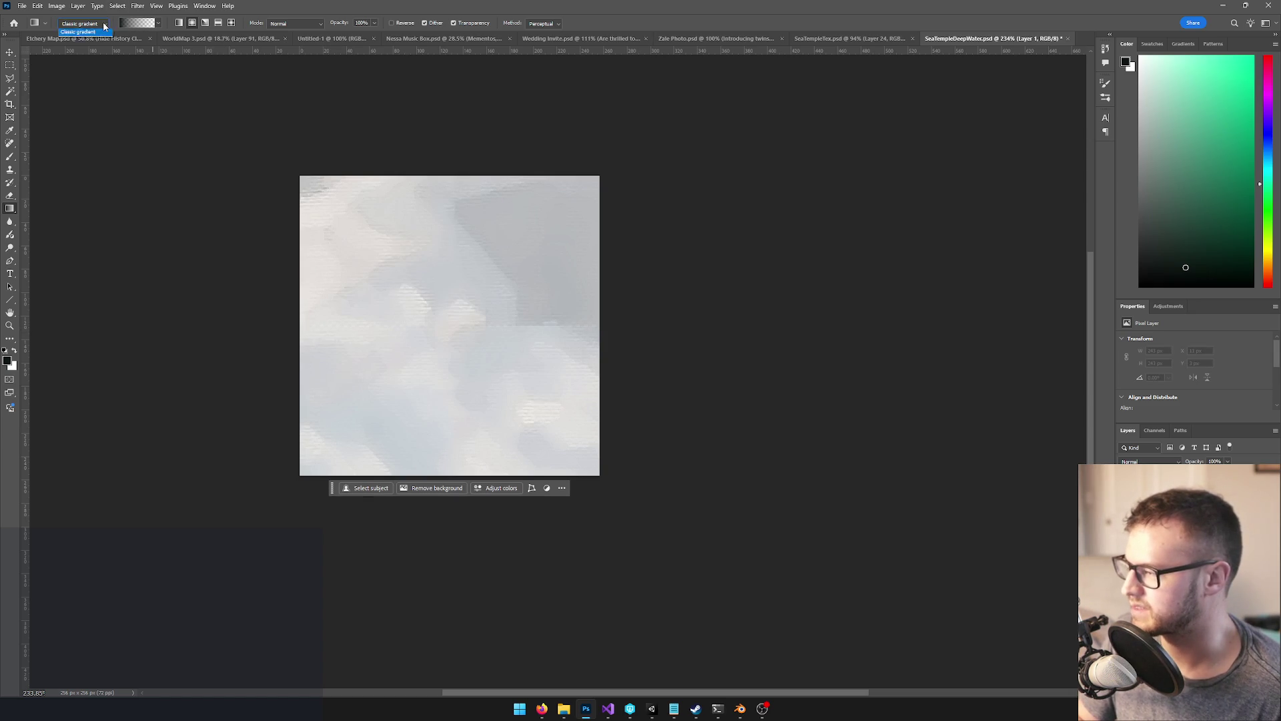
{"action": "left_click", "coordinate": [100, 29]}
{"action": "key", "text": "ctrl+j"}
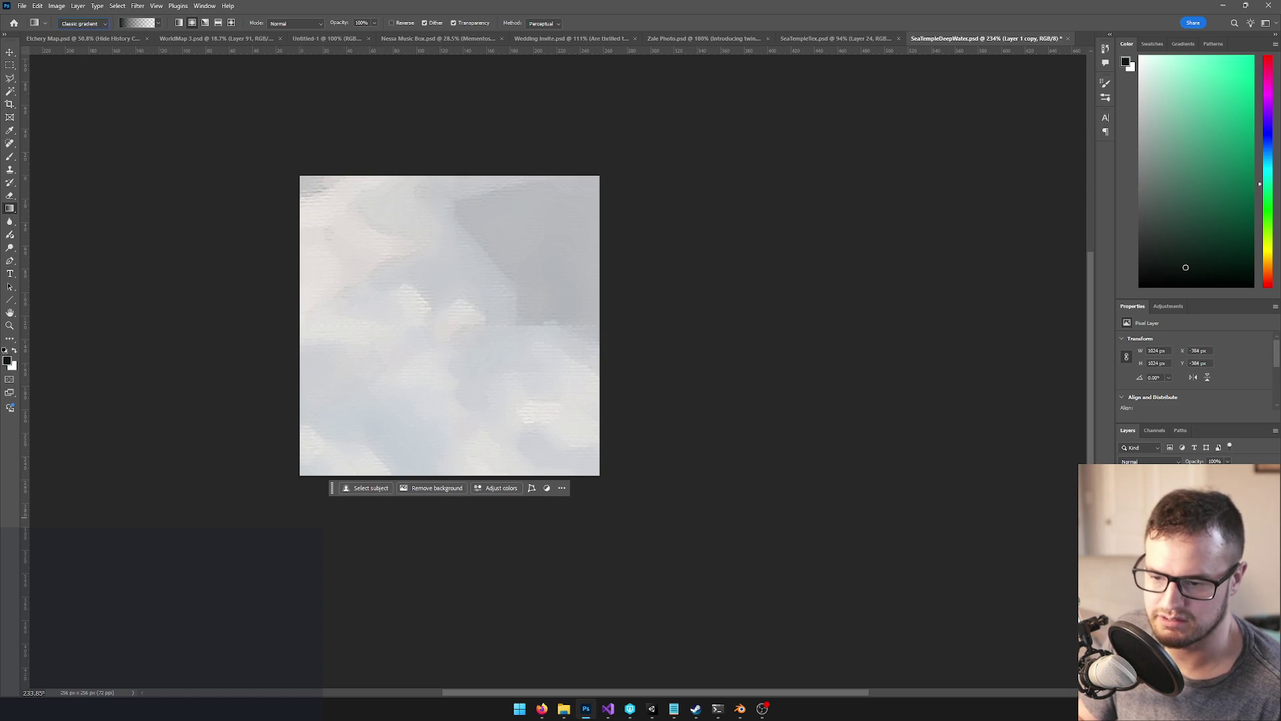
{"action": "key", "text": "ctrl+shift+alt+n"}
{"action": "key", "text": "ctrl+a"}
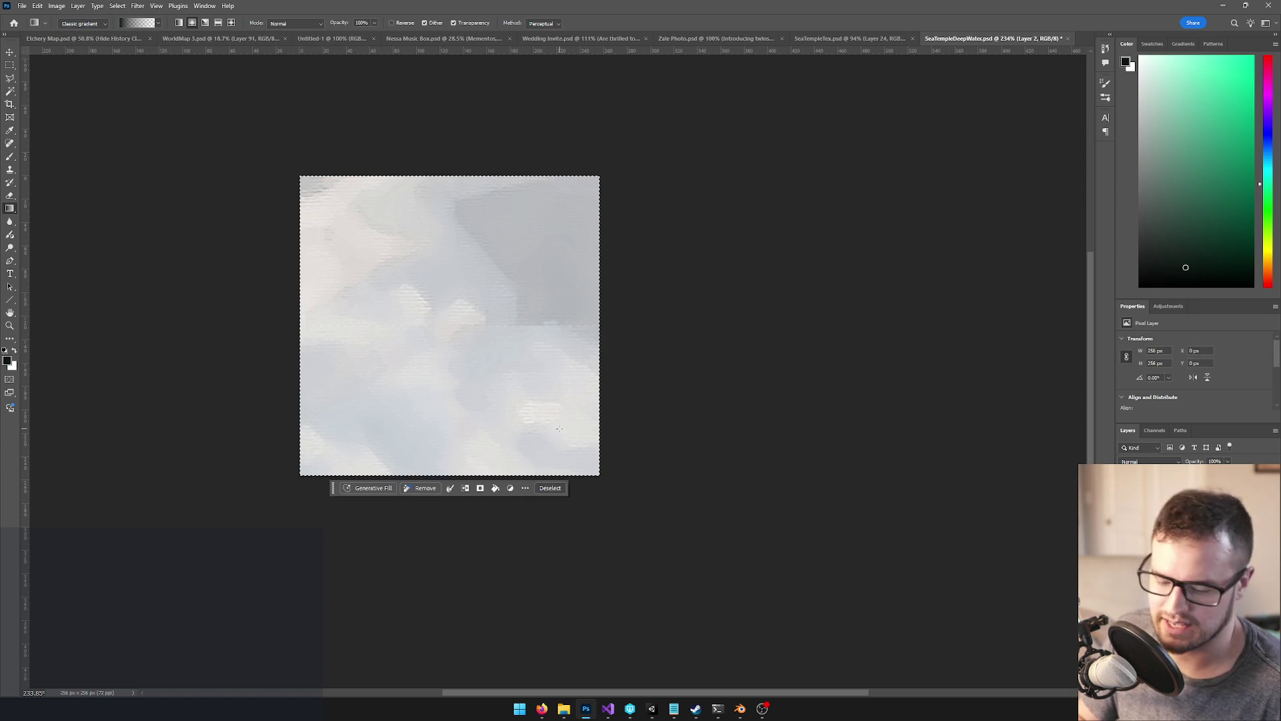
{"action": "key", "text": "x"}
{"action": "key", "text": "alt+BackSpace"}
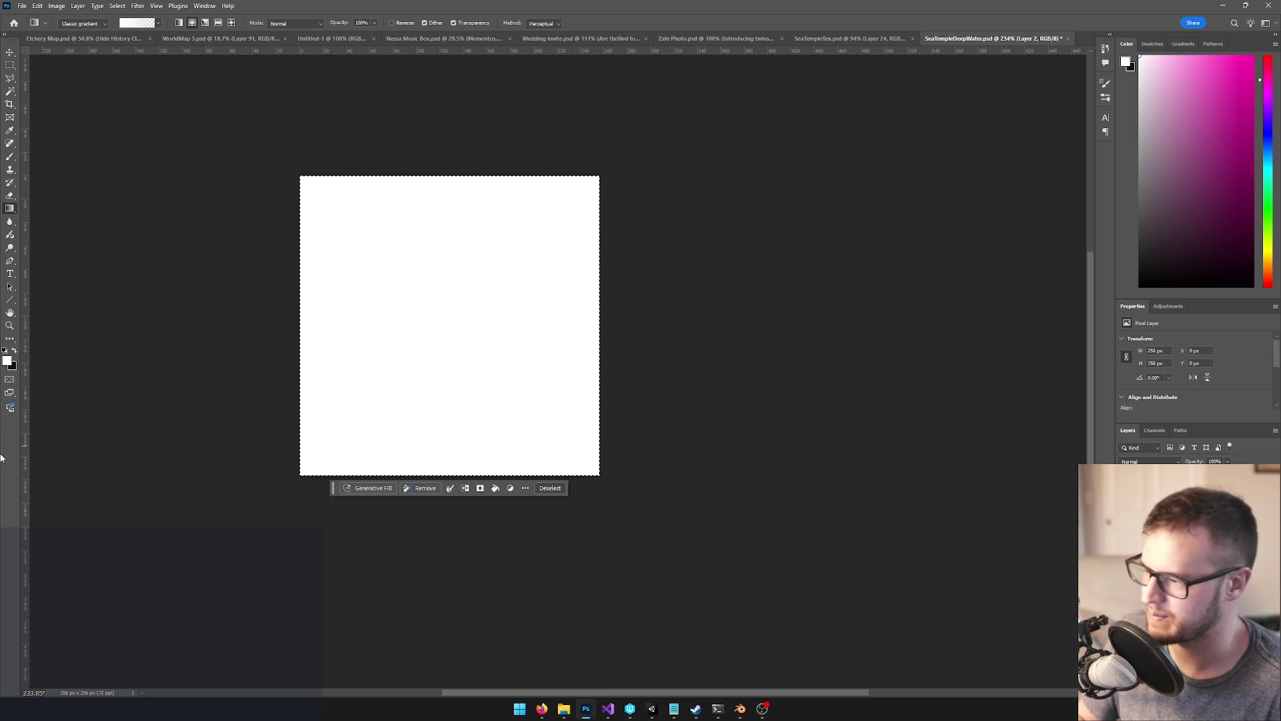
{"action": "key", "text": "ctrl+d"}
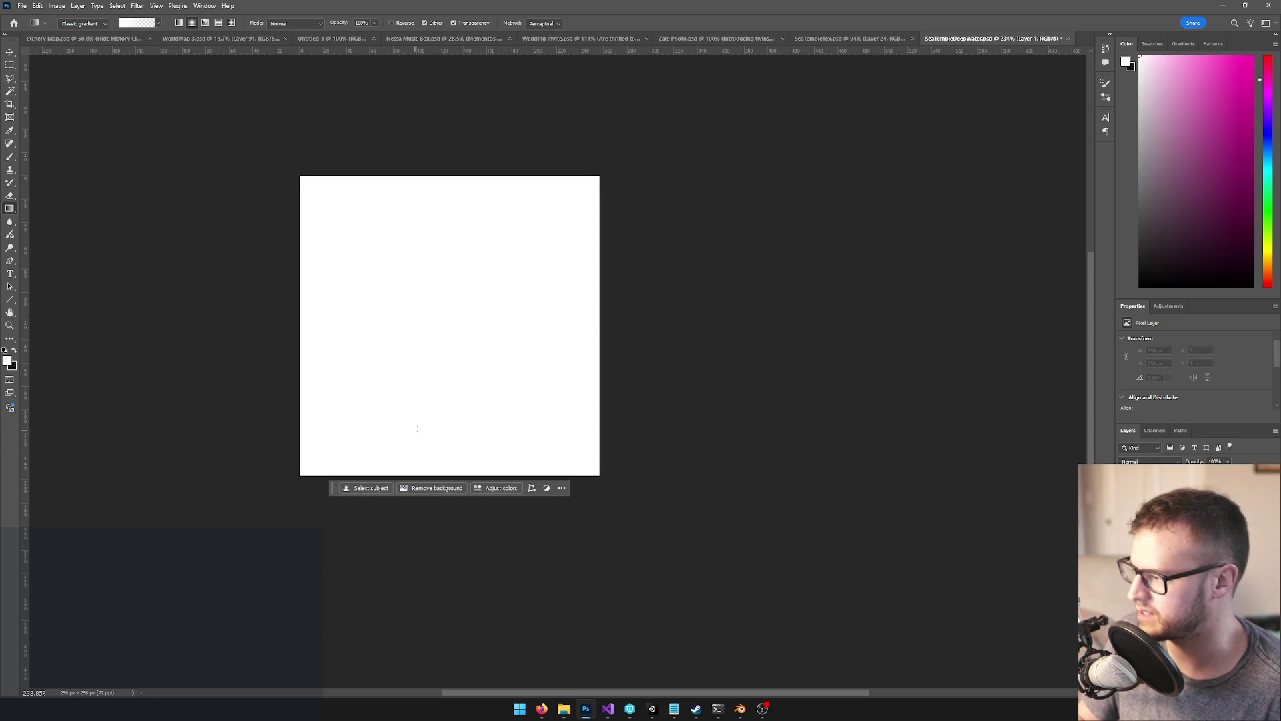
{"action": "key", "text": "x"}
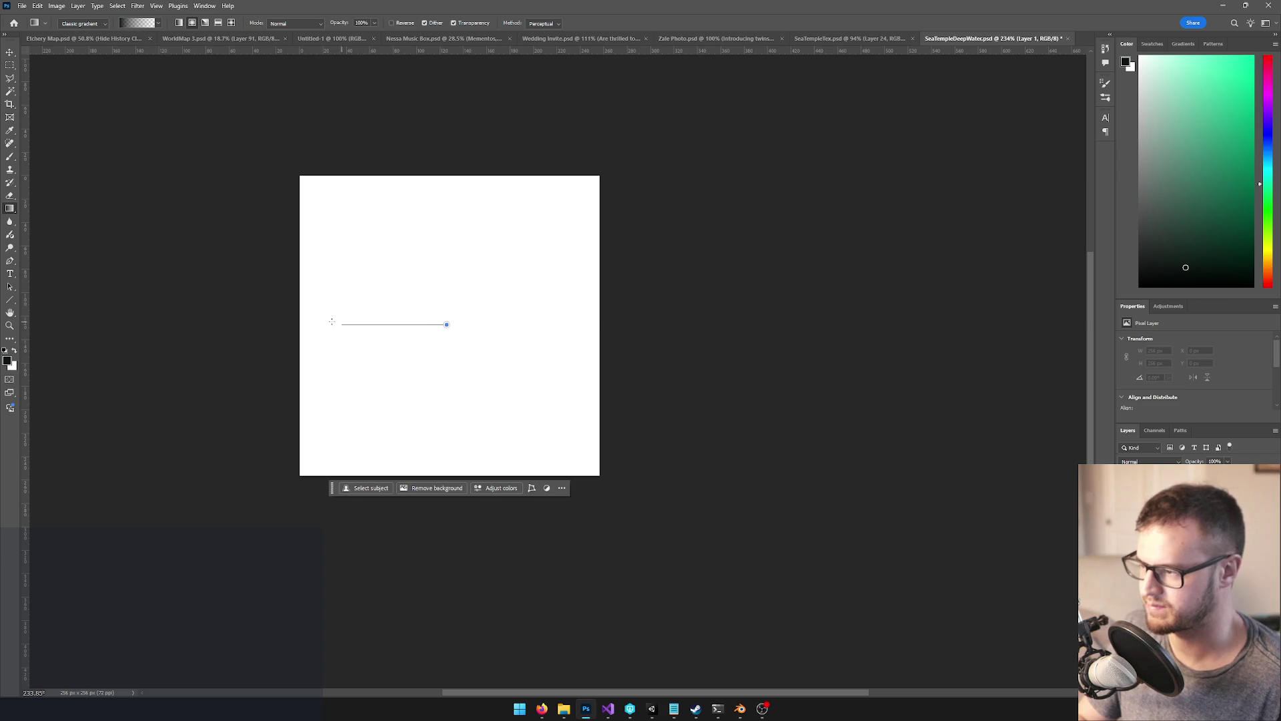
Draw a black-to-white radial gradient from the canvas centre and duplicate it twice to darken the blob
{"action": "left_click_drag", "start_coordinate": [302, 325], "coordinate": [302, 325]}
{"action": "scroll", "coordinate": [558, 414], "scroll_direction": "down", "scroll_amount": 5}
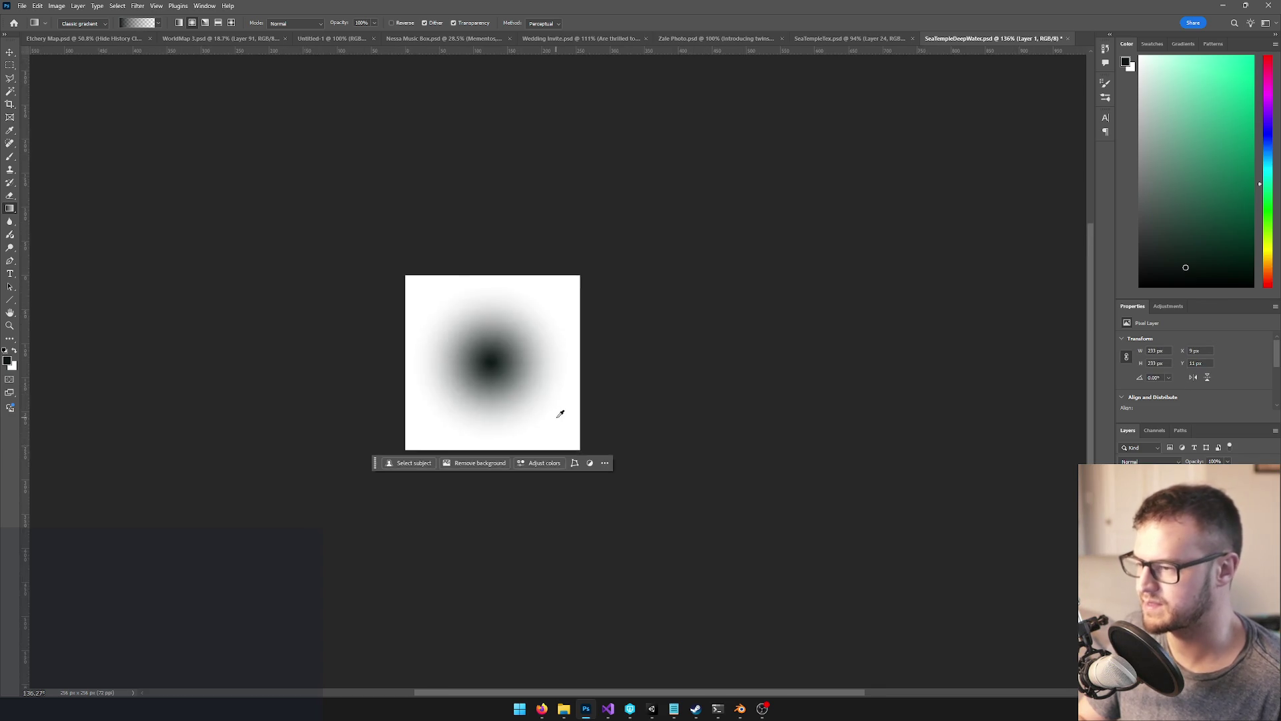
{"action": "scroll", "coordinate": [523, 372], "scroll_direction": "up", "scroll_amount": 4}
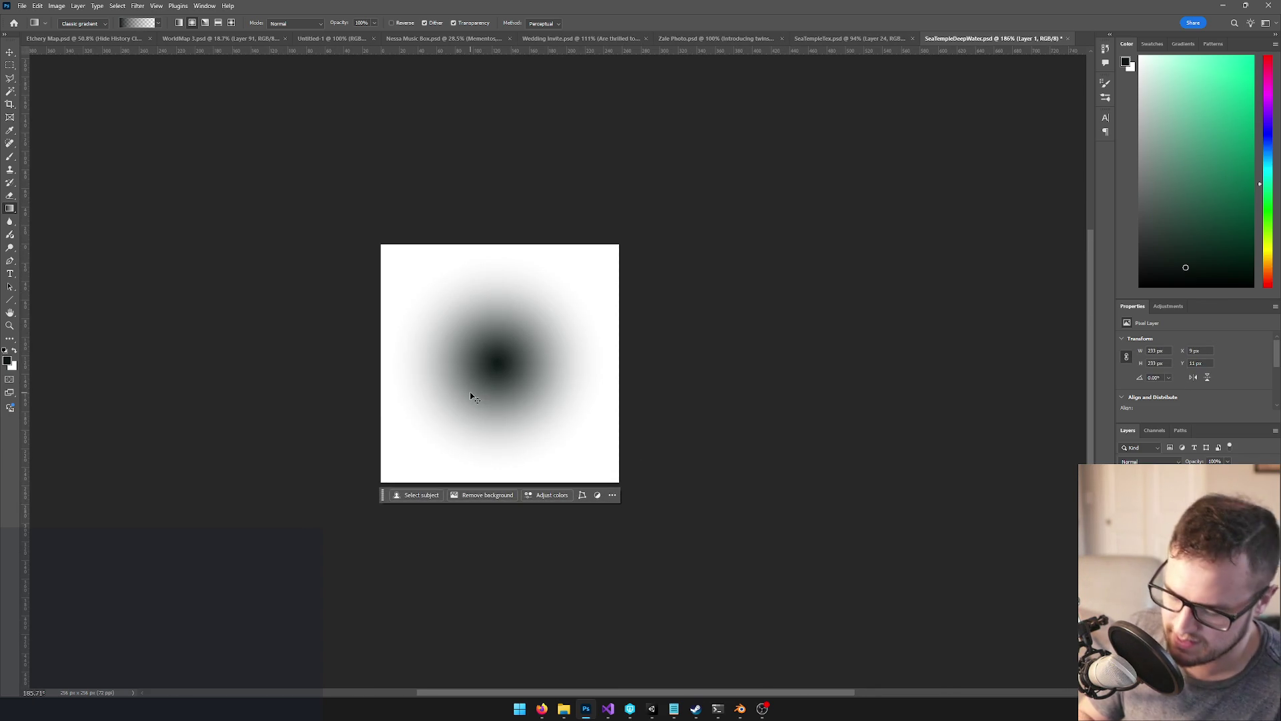
{"action": "left_click_drag", "start_coordinate": [470, 397], "coordinate": [471, 397]}
{"action": "scroll", "coordinate": [539, 396], "scroll_direction": "down", "scroll_amount": 1}
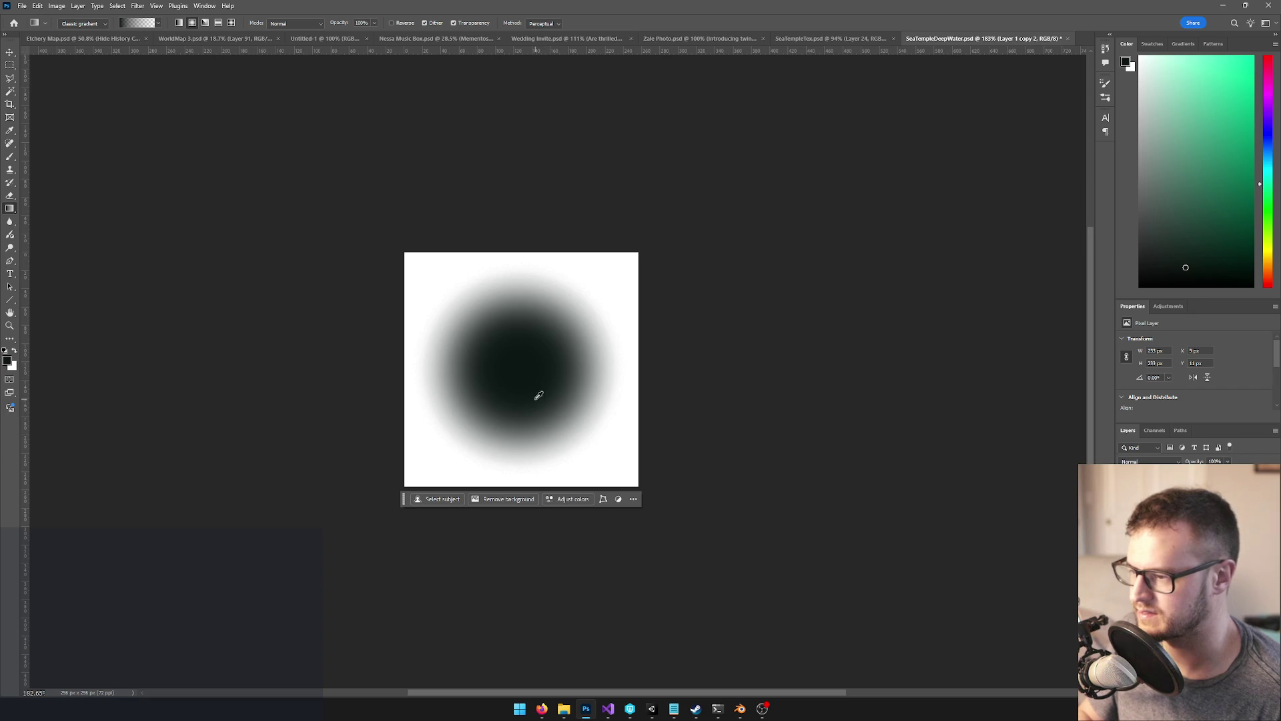
{"action": "scroll", "coordinate": [487, 285], "scroll_direction": "up", "scroll_amount": 3}
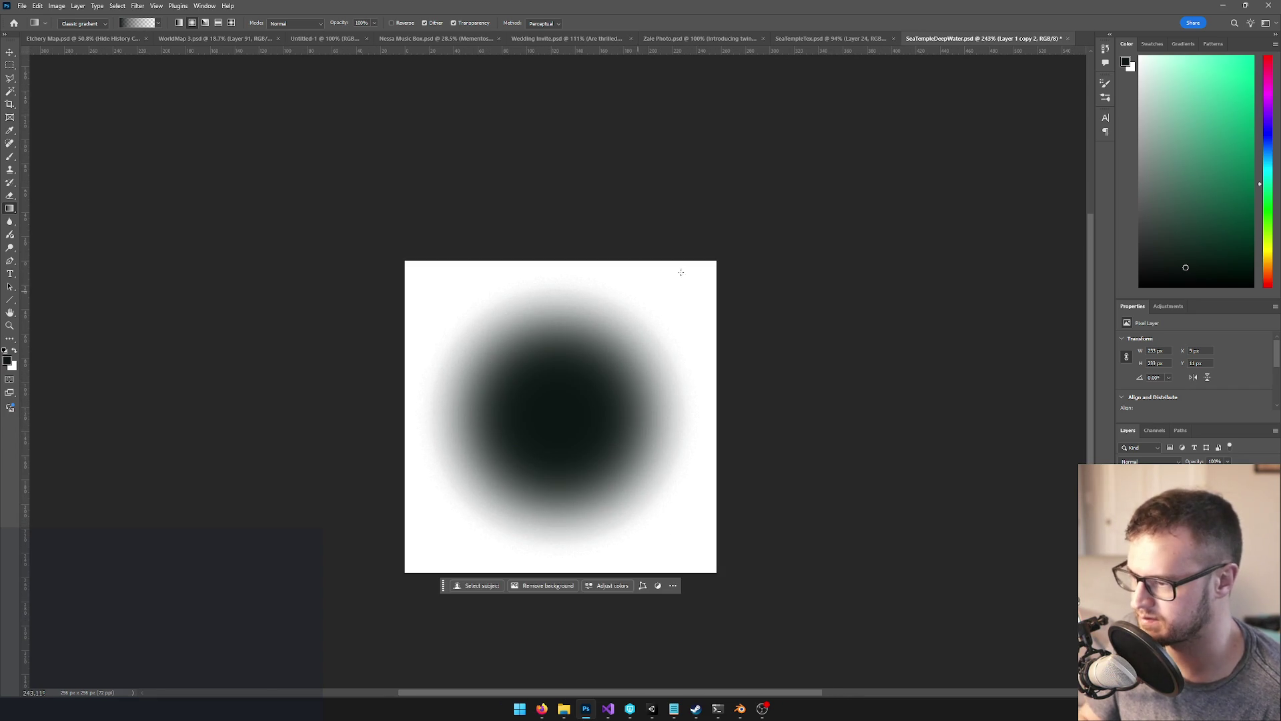
{"action": "left_click", "coordinate": [734, 261], "text": "alt"}
{"action": "scroll", "coordinate": [736, 307], "scroll_direction": "down", "scroll_amount": 5}
{"action": "scroll", "coordinate": [698, 306], "scroll_direction": "up", "scroll_amount": 6}
{"action": "scroll", "coordinate": [681, 298], "scroll_direction": "down", "scroll_amount": 4}
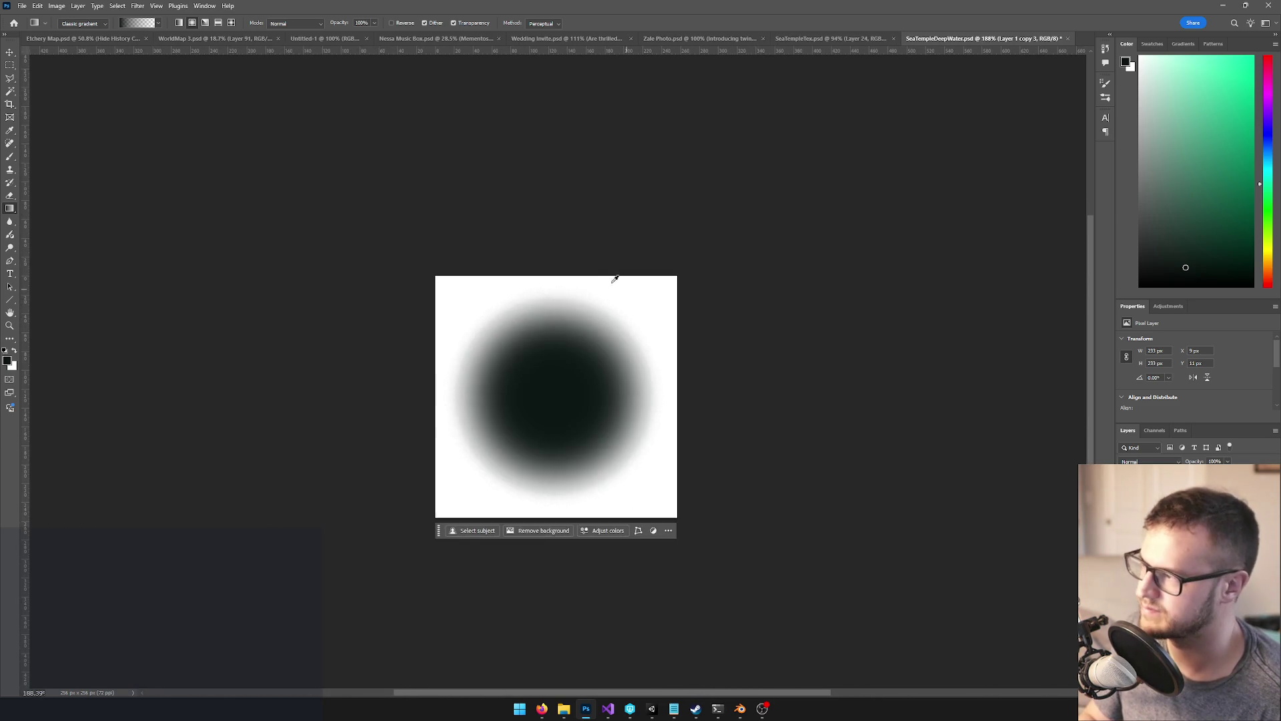
{"action": "scroll", "coordinate": [581, 260], "scroll_direction": "down", "scroll_amount": 1}
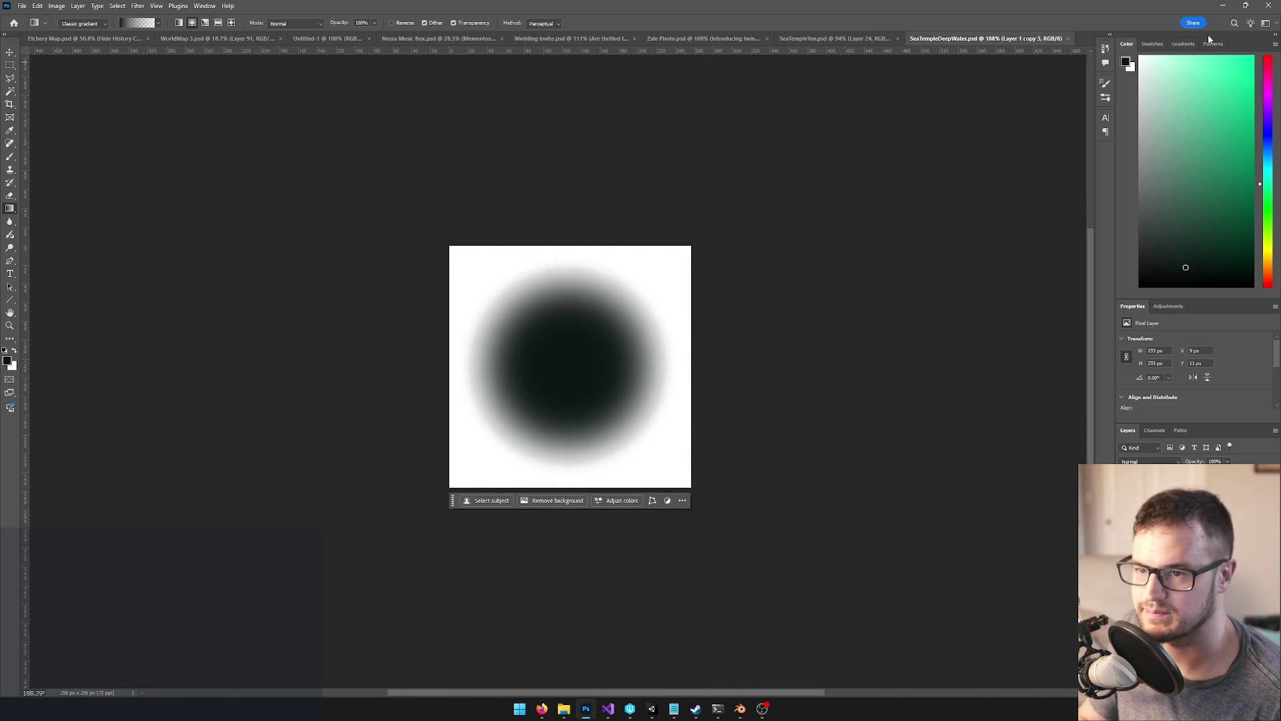
{"action": "left_click", "coordinate": [1222, 7]}
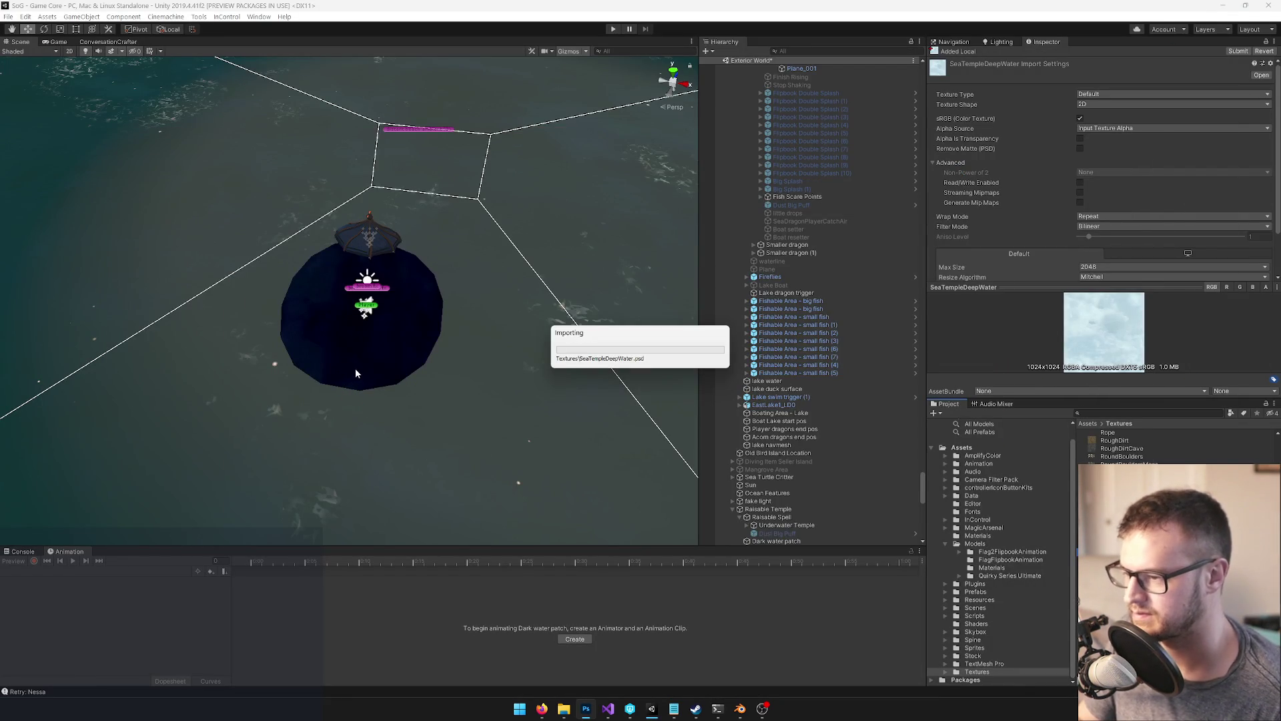
Erase Layer 2's white corners and edges to transparency with an enlarged eraser brush
{"action": "key", "text": "alt+Tab"}
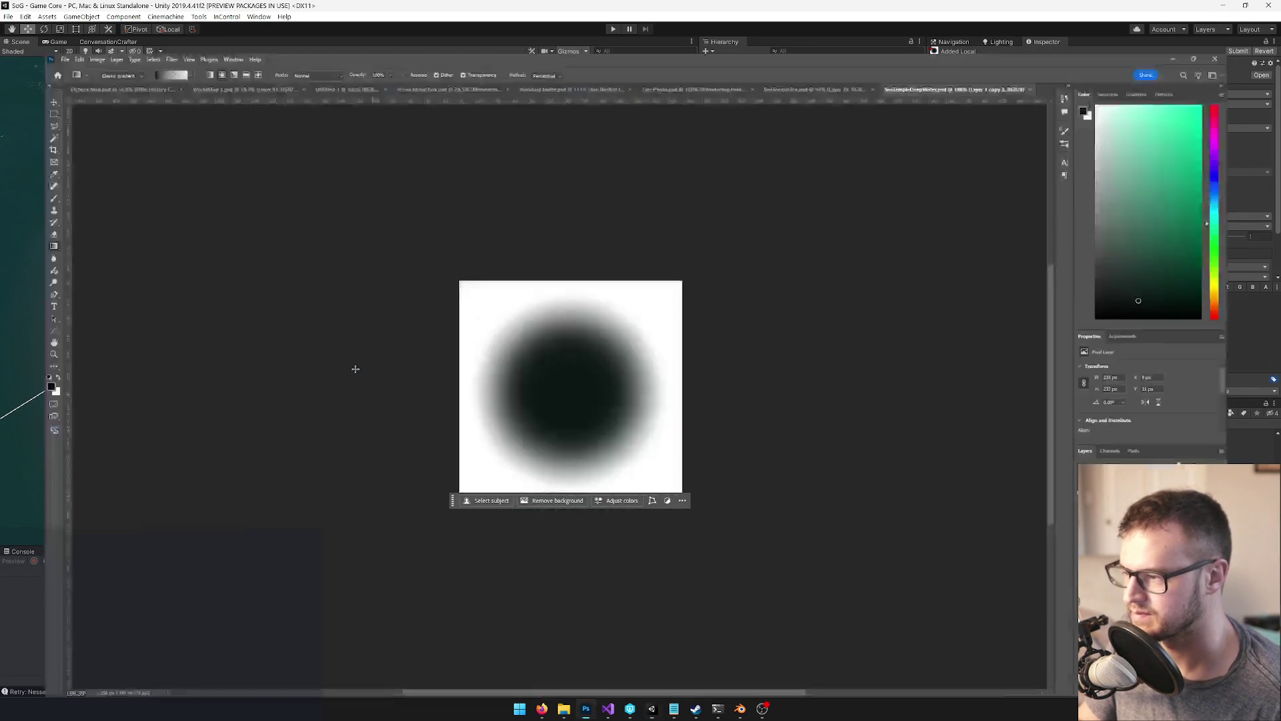
{"action": "scroll", "coordinate": [574, 344], "scroll_direction": "up", "scroll_amount": 3}
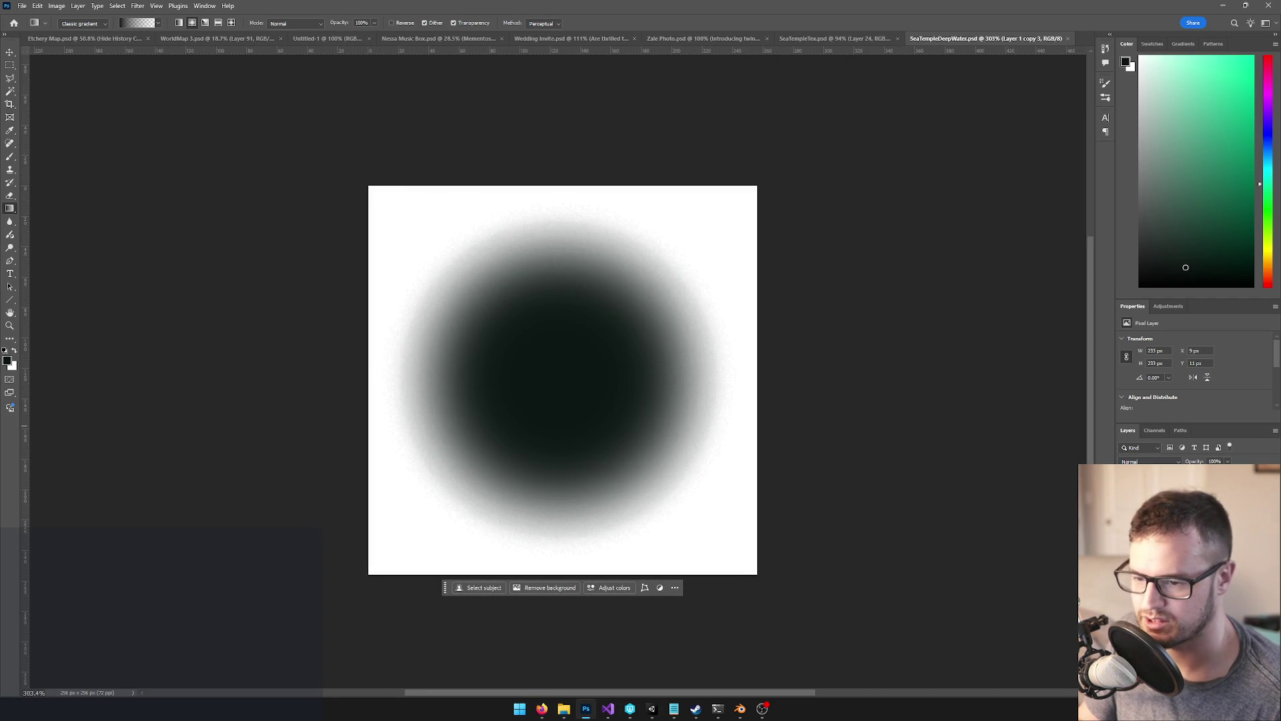
{"action": "key", "text": "alt+bracketleft"}
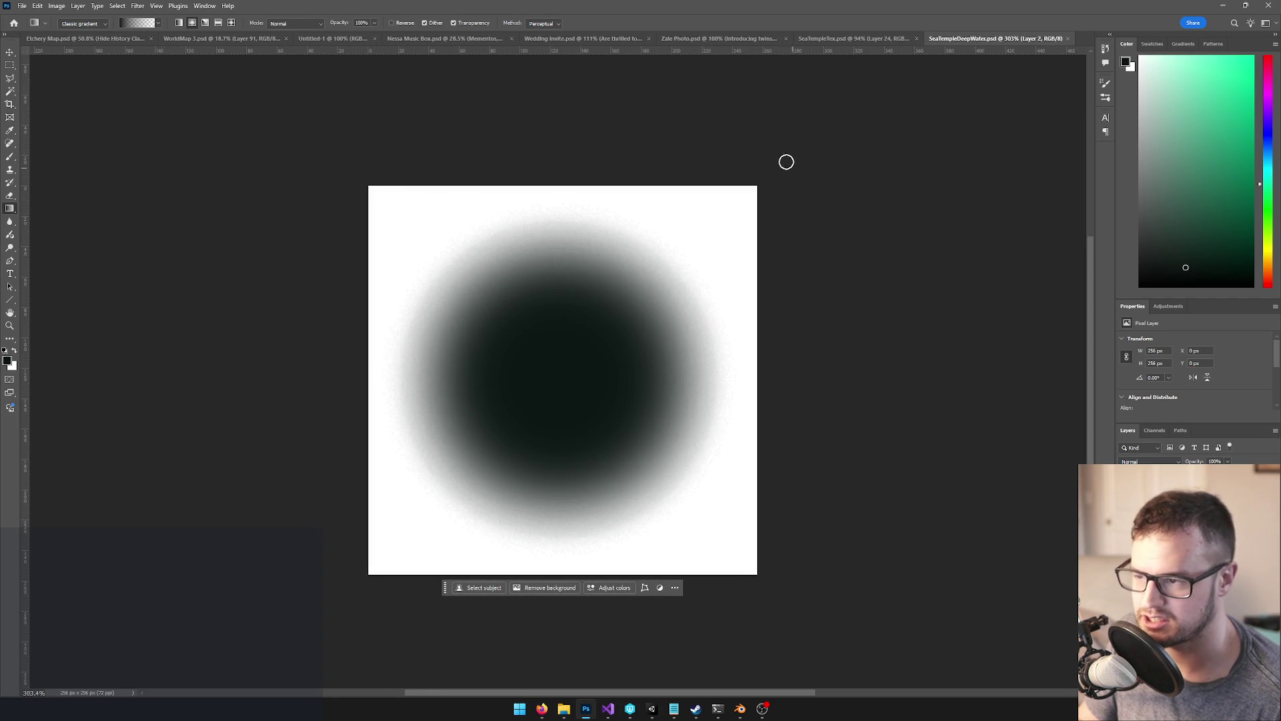
{"action": "key", "text": "e"}
{"action": "key", "text": "bracketright"}
{"action": "key", "text": "bracketright"}
{"action": "key", "text": "bracketright"}
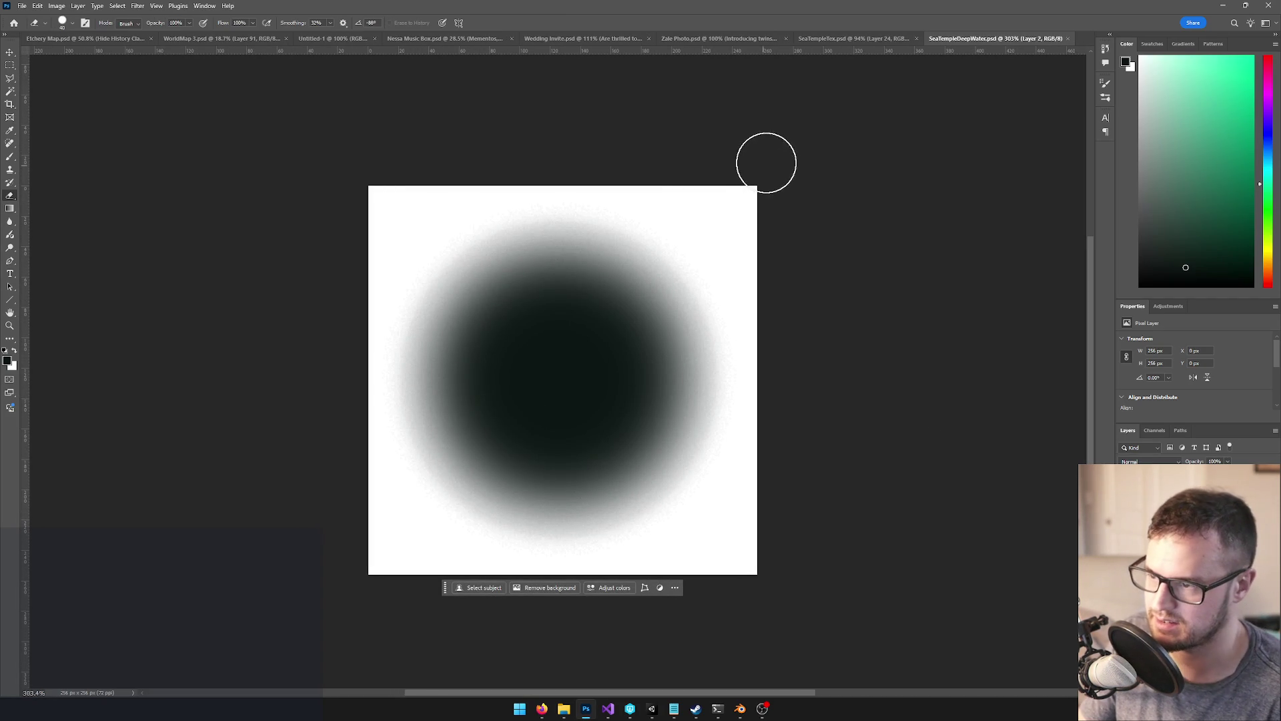
{"action": "left_click", "coordinate": [769, 177]}
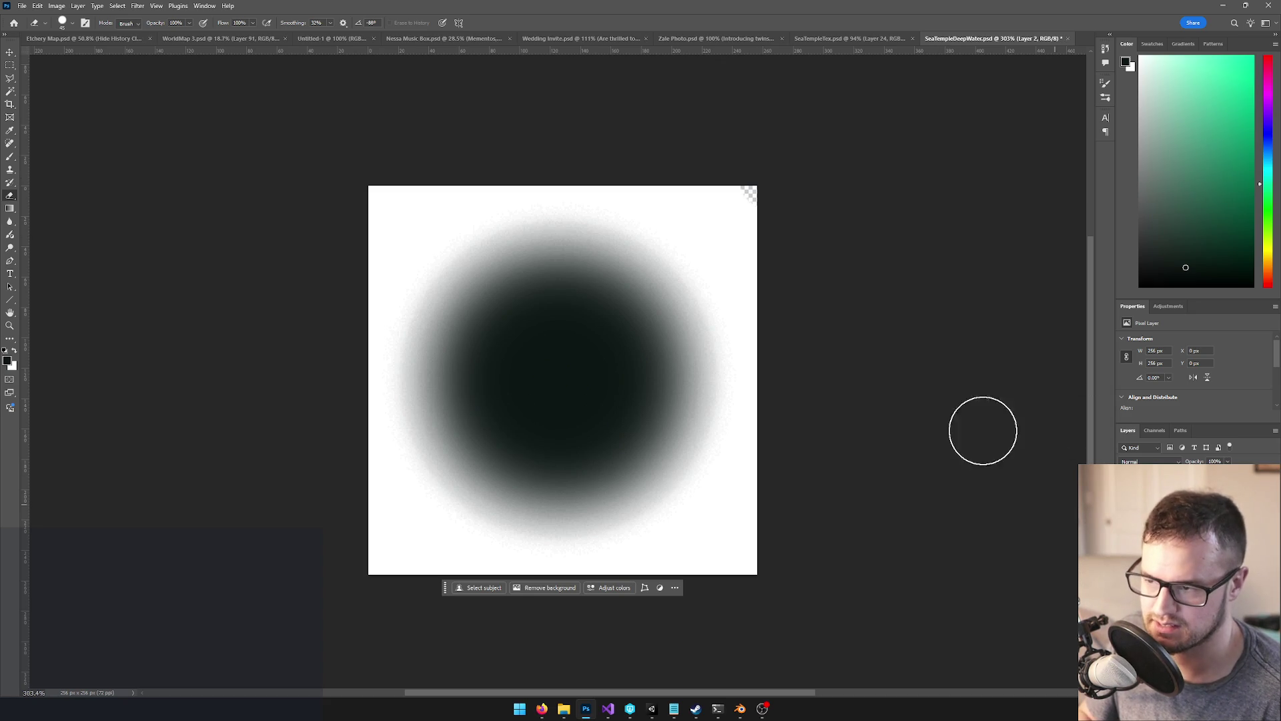
{"action": "left_click_drag", "start_coordinate": [792, 169], "coordinate": [678, 152]}
{"action": "mouse_move", "coordinate": [835, 258]}
{"action": "left_mouse_down"}
{"action": "mouse_move", "coordinate": [747, 174]}
{"action": "mouse_move", "coordinate": [683, 151]}
{"action": "mouse_move", "coordinate": [474, 140]}
{"action": "mouse_move", "coordinate": [417, 158]}
{"action": "mouse_move", "coordinate": [357, 217]}
{"action": "mouse_move", "coordinate": [354, 201]}
{"action": "mouse_move", "coordinate": [332, 240]}
{"action": "mouse_move", "coordinate": [300, 323]}
{"action": "mouse_move", "coordinate": [334, 335]}
{"action": "mouse_move", "coordinate": [337, 558]}
{"action": "mouse_move", "coordinate": [314, 540]}
{"action": "mouse_move", "coordinate": [422, 603]}
{"action": "mouse_move", "coordinate": [703, 603]}
{"action": "mouse_move", "coordinate": [786, 552]}
{"action": "mouse_move", "coordinate": [801, 472]}
{"action": "mouse_move", "coordinate": [783, 237]}
{"action": "mouse_move", "coordinate": [795, 434]}
{"action": "mouse_move", "coordinate": [781, 518]}
{"action": "mouse_move", "coordinate": [757, 576]}
{"action": "mouse_move", "coordinate": [667, 607]}
{"action": "left_mouse_up"}
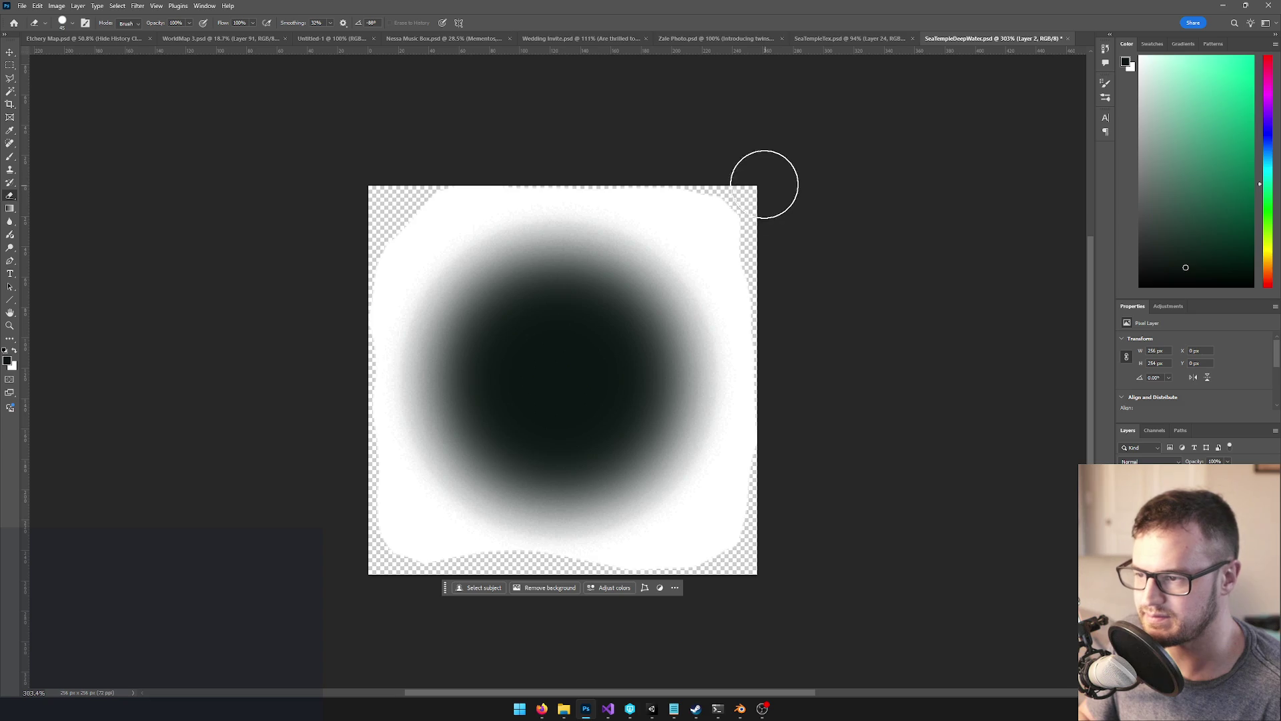
{"action": "scroll", "coordinate": [652, 308], "scroll_direction": "down", "scroll_amount": 5}
{"action": "scroll", "coordinate": [609, 351], "scroll_direction": "up", "scroll_amount": 3}
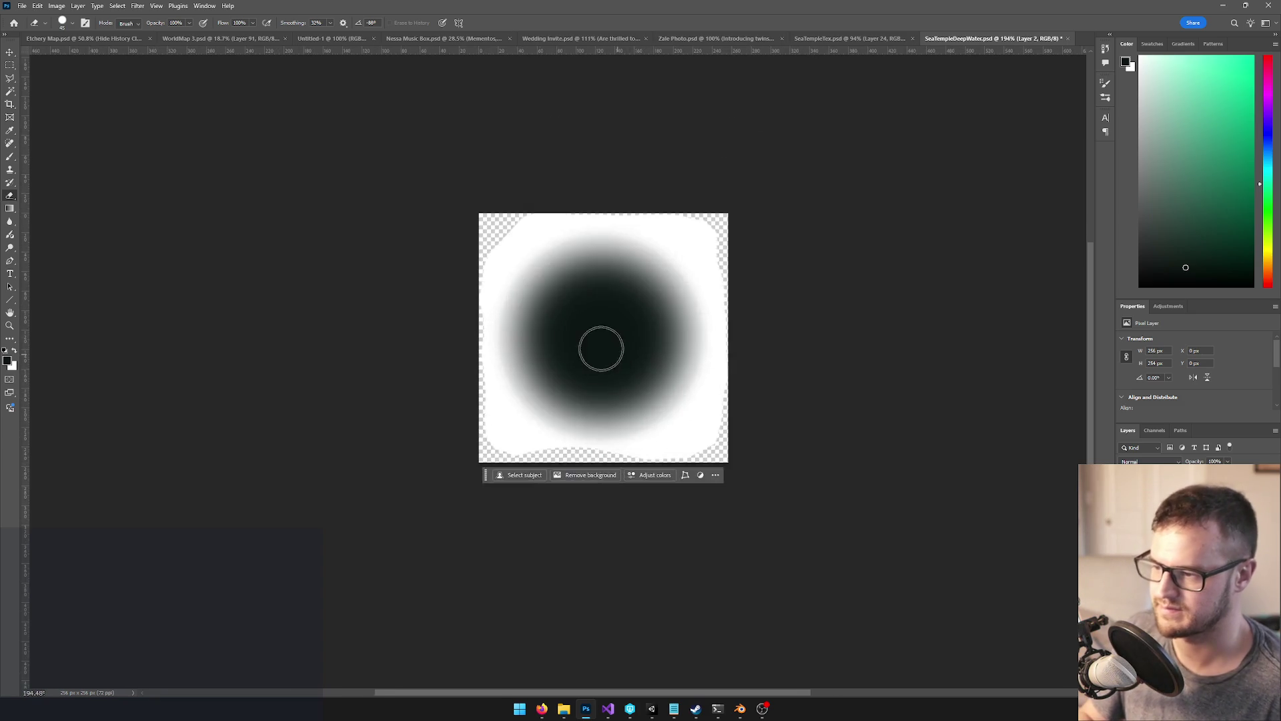
{"action": "scroll", "coordinate": [555, 458], "scroll_direction": "up", "scroll_amount": 2}
{"action": "scroll", "coordinate": [588, 433], "scroll_direction": "down", "scroll_amount": 4}
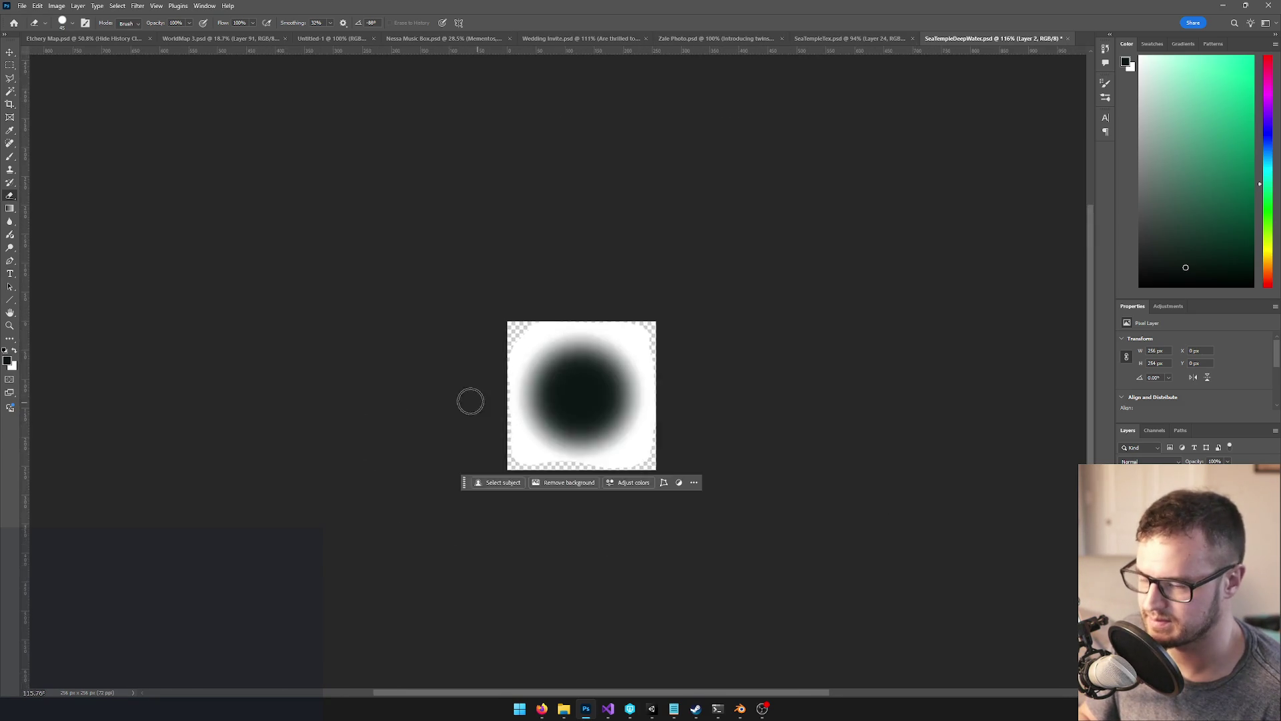
{"action": "scroll", "coordinate": [560, 372], "scroll_direction": "up", "scroll_amount": 3}
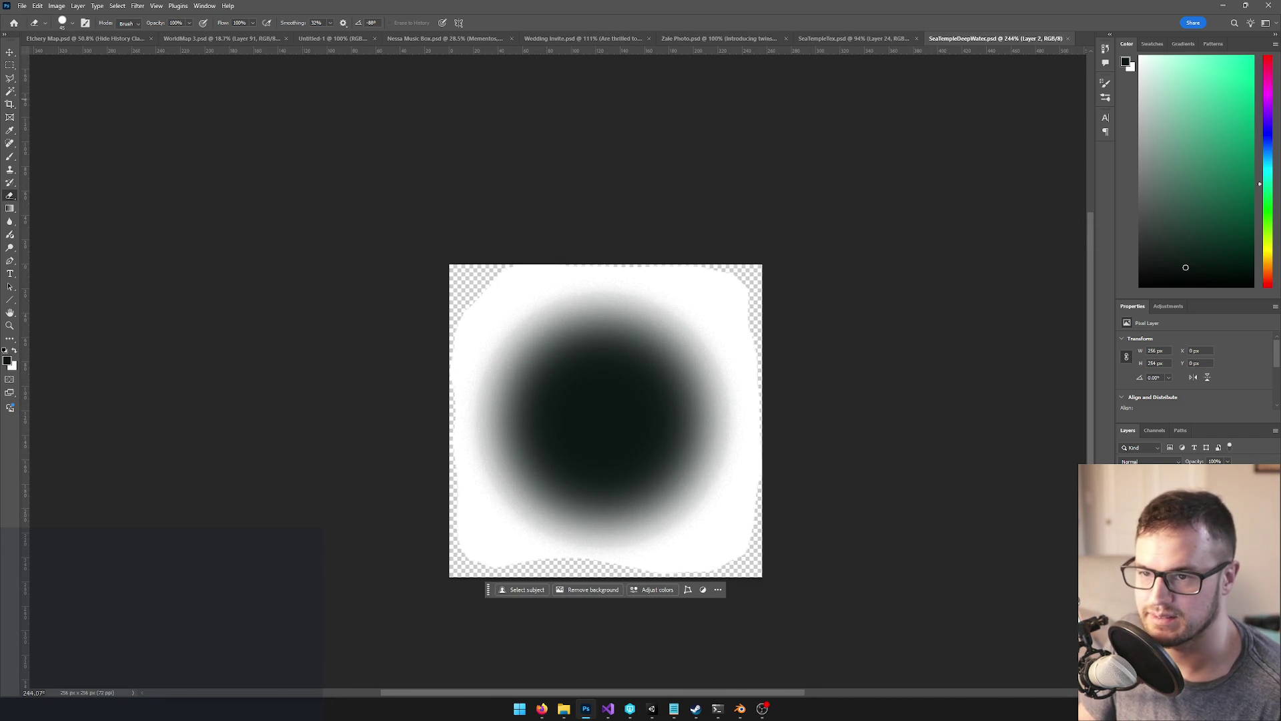
{"action": "left_click", "coordinate": [1222, 6]}
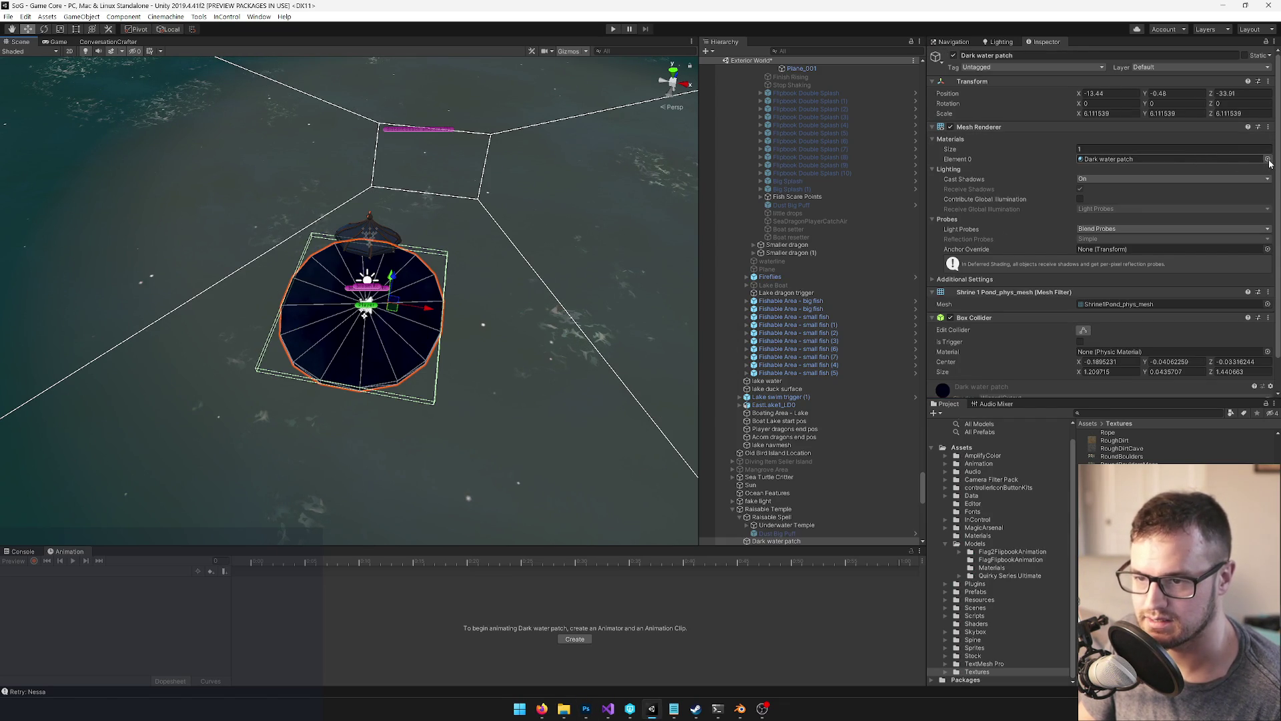
Assign PlaneReplacement_LOD0_mesh as the dark water patch's mesh
{"action": "left_click", "coordinate": [1226, 161]}
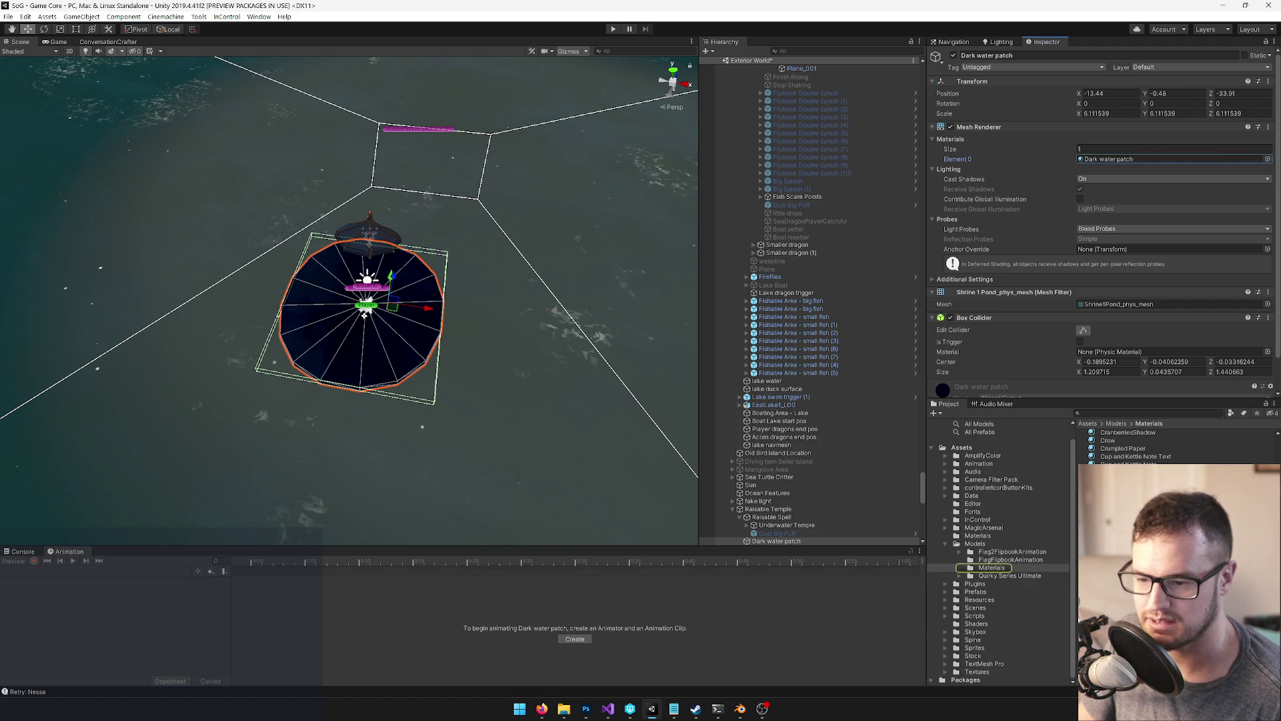
{"action": "scroll", "coordinate": [1060, 182], "scroll_direction": "down", "scroll_amount": 2}
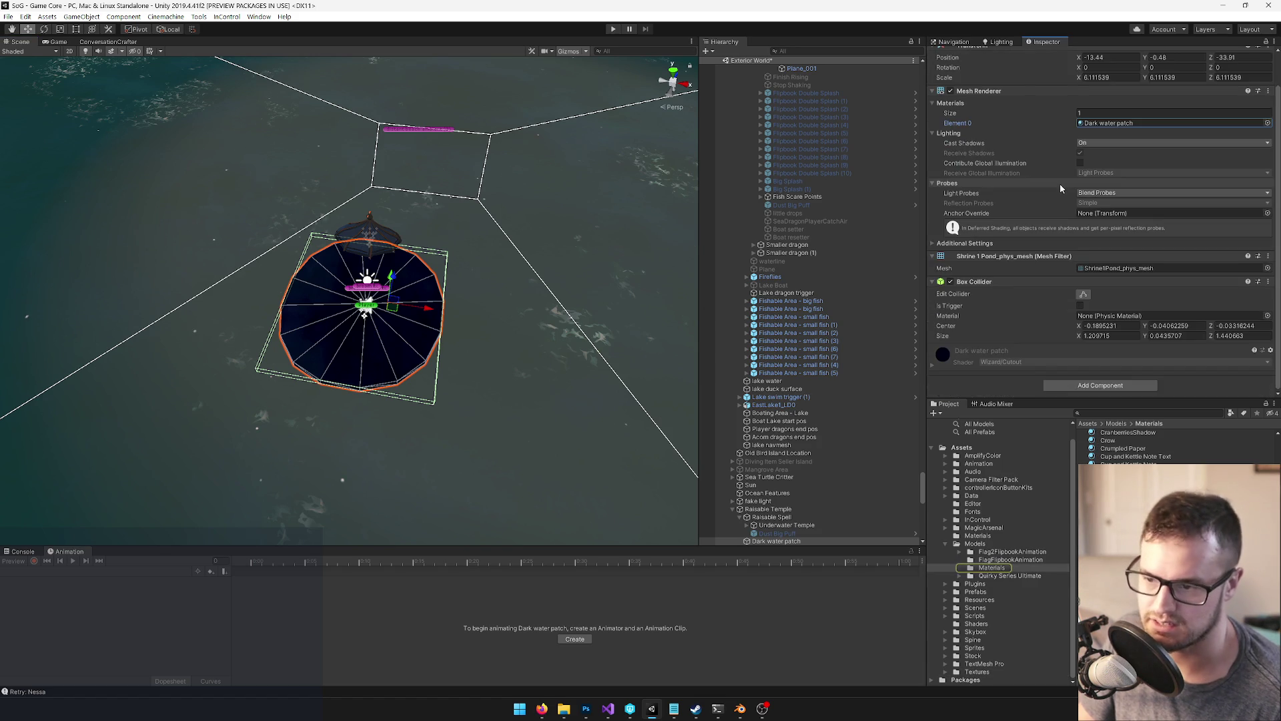
{"action": "left_click", "coordinate": [1267, 268]}
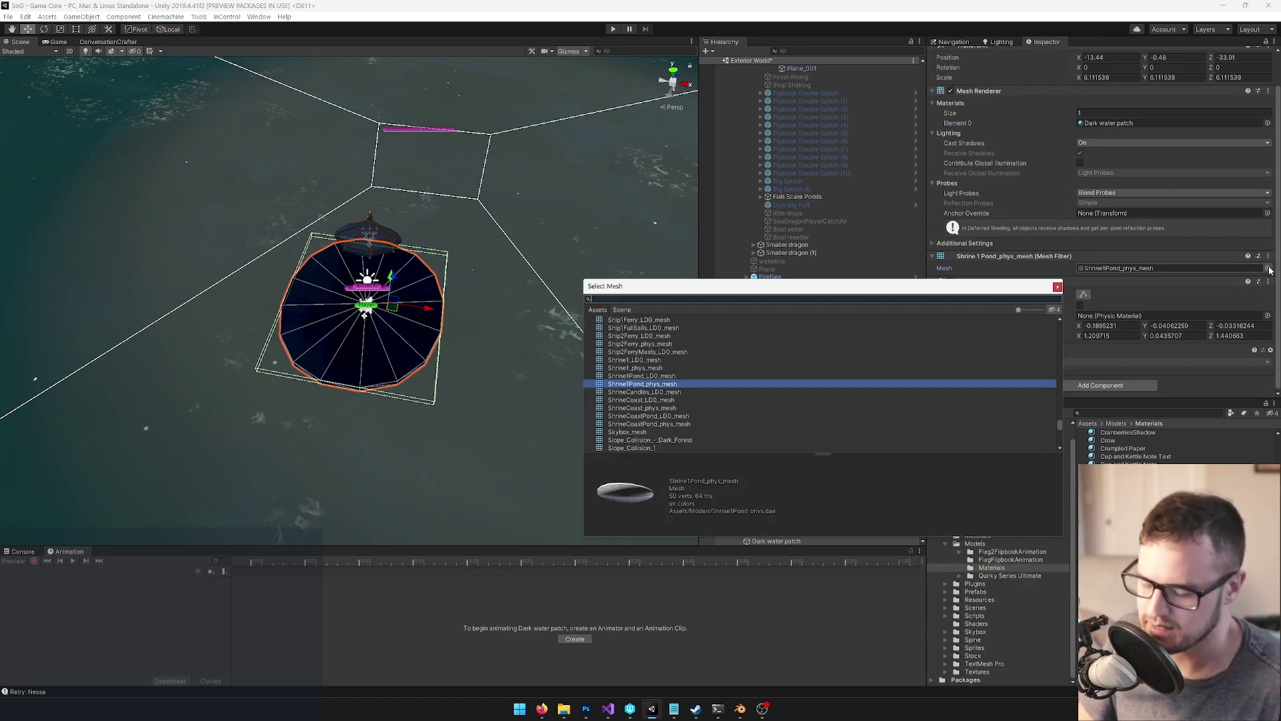
{"action": "type", "text": "planre"}
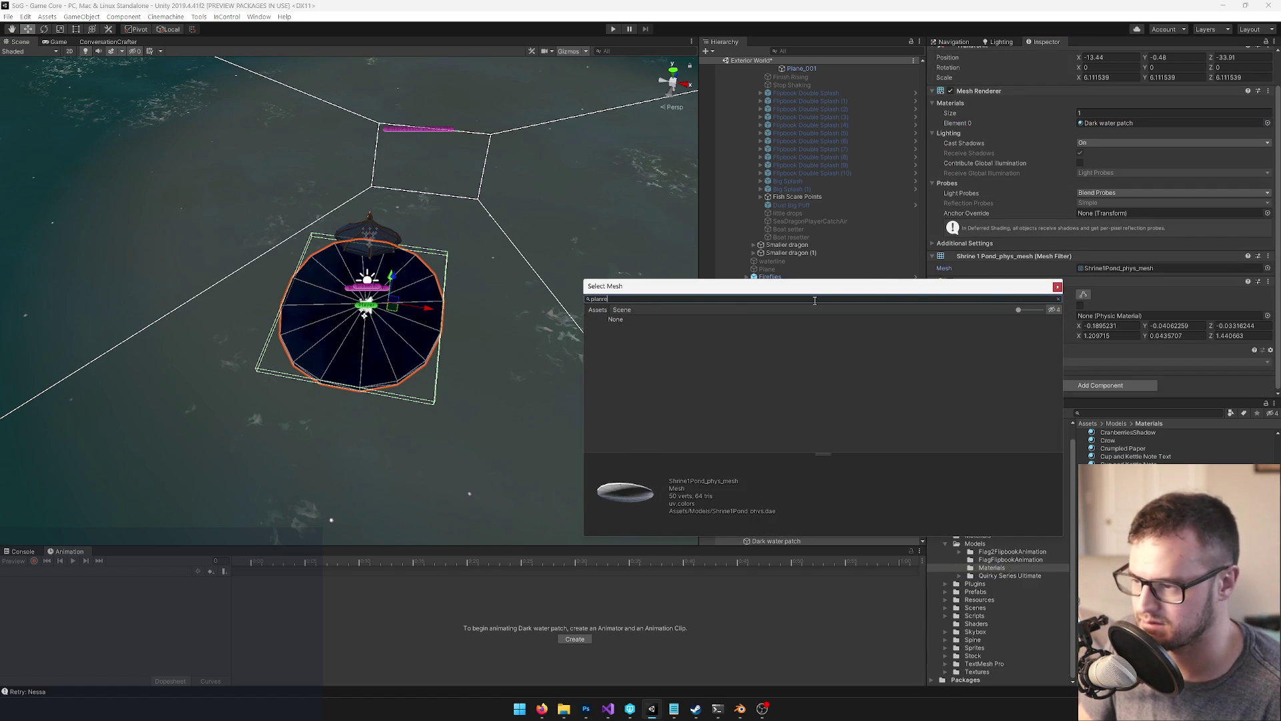
{"action": "key", "text": "BackSpace"}
{"action": "key", "text": "BackSpace"}
{"action": "type", "text": "ere"}
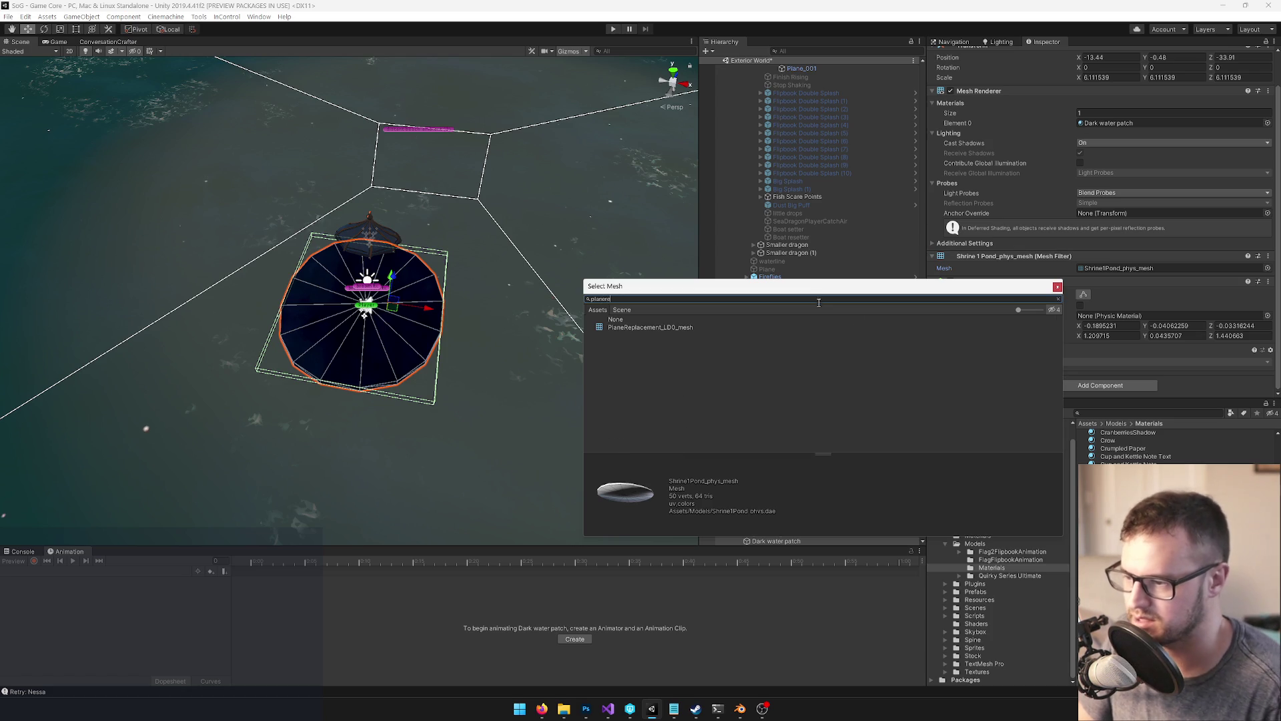
{"action": "double_click", "coordinate": [687, 327]}
{"action": "mouse_move", "coordinate": [395, 266]}
{"action": "left_mouse_down"}
{"action": "mouse_move", "coordinate": [369, 123]}
{"action": "mouse_move", "coordinate": [567, 274]}
{"action": "left_mouse_up"}
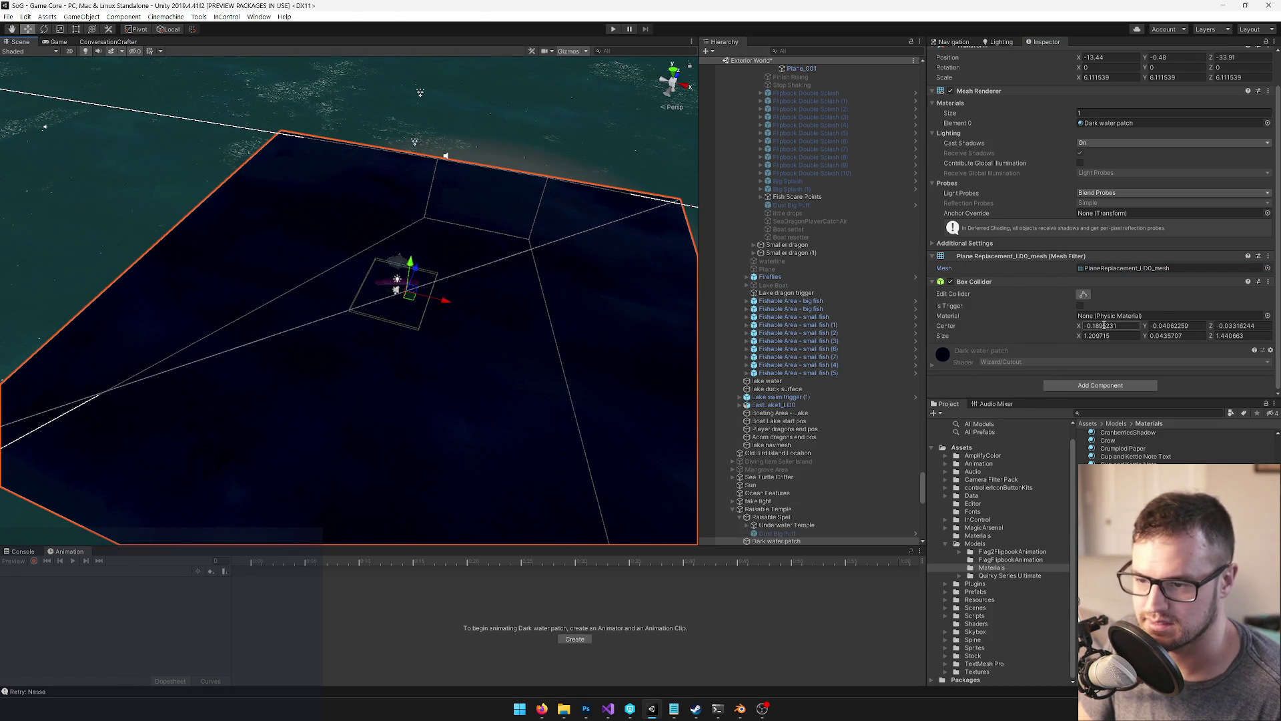
{"action": "type", "text": "0"}
Centre the box collider at 0,0,0 with size X and Z of 10, then scale the patch down
{"action": "key", "text": "Tab"}
{"action": "type", "text": "1"}
{"action": "type", "text": "1"}
{"action": "type", "text": "0"}
{"action": "key", "text": "Tab"}
{"action": "type", "text": "0"}
{"action": "key", "text": "Tab"}
{"action": "type", "text": "0"}
{"action": "key", "text": "Tab"}
{"action": "type", "text": "1"}
{"action": "key", "text": "Tab"}
{"action": "type", "text": "1"}
{"action": "key", "text": "Tab"}
{"action": "type", "text": "1"}
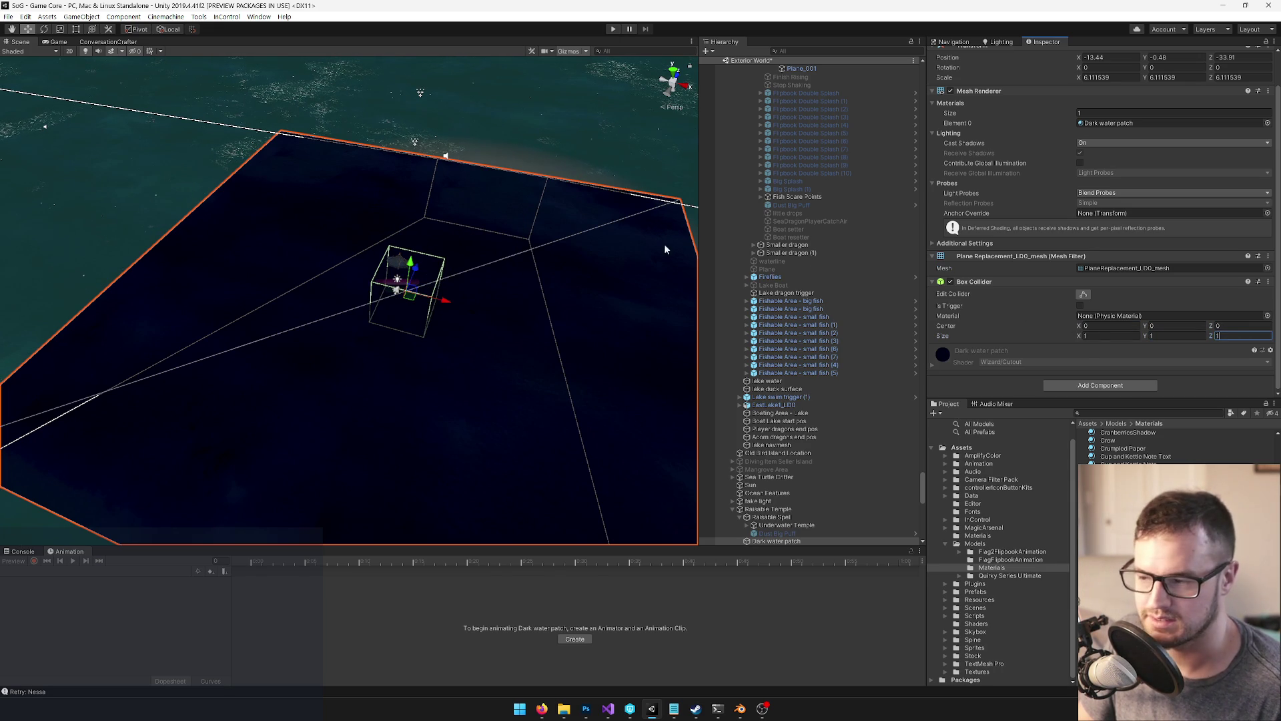
{"action": "key", "text": "ctrl+z"}
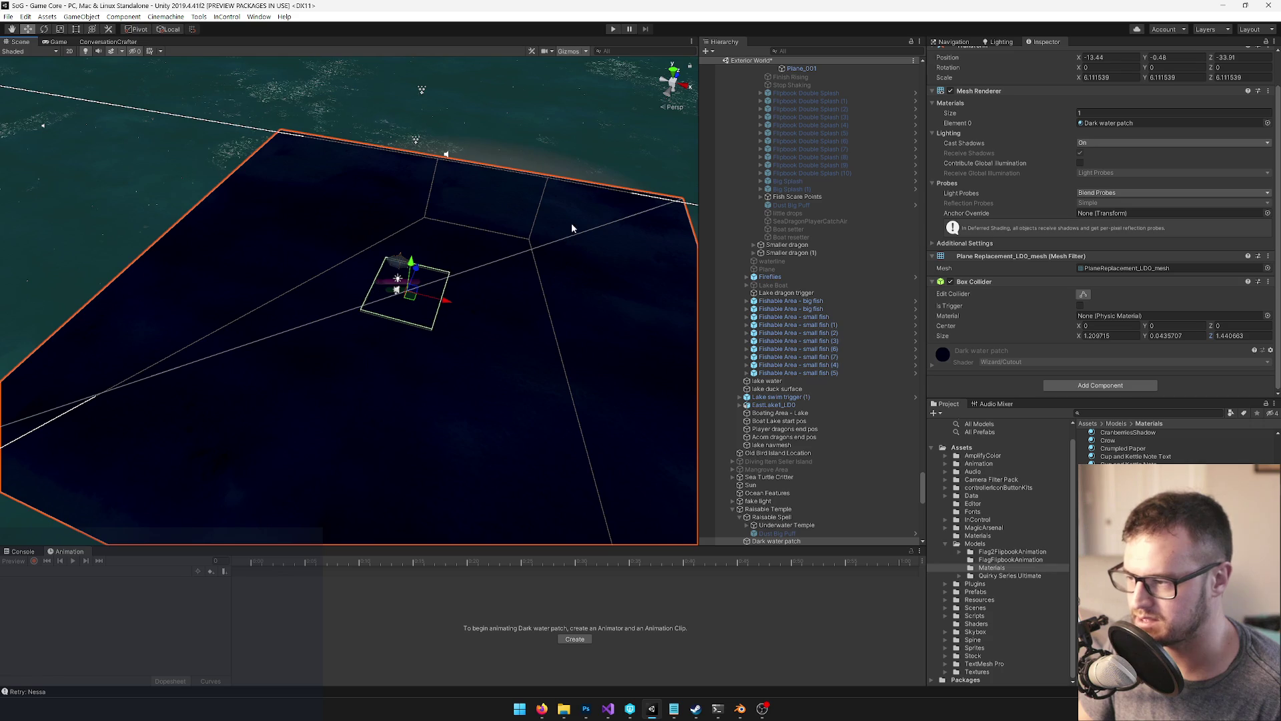
{"action": "type", "text": "10"}
{"action": "key", "text": "Tab"}
{"action": "key", "text": "Tab"}
{"action": "type", "text": "10"}
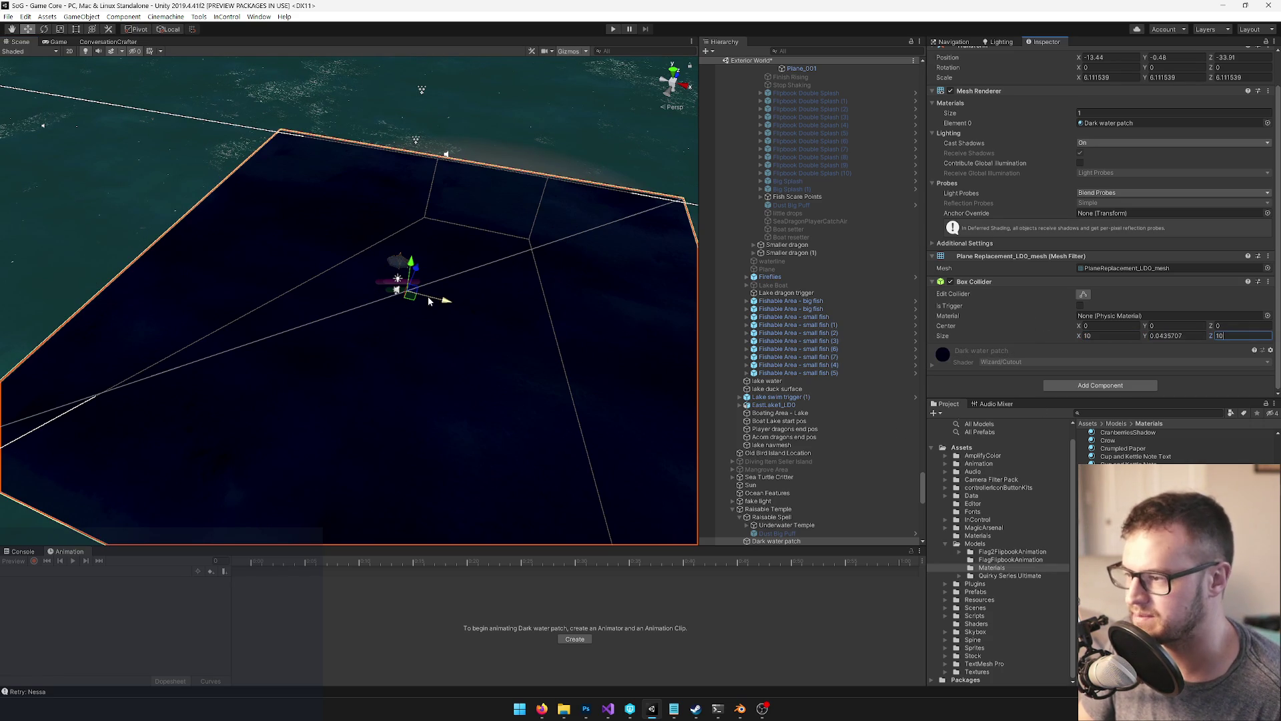
{"action": "type", "text": "r"}
{"action": "left_click_drag", "start_coordinate": [407, 290], "coordinate": [393, 297]}
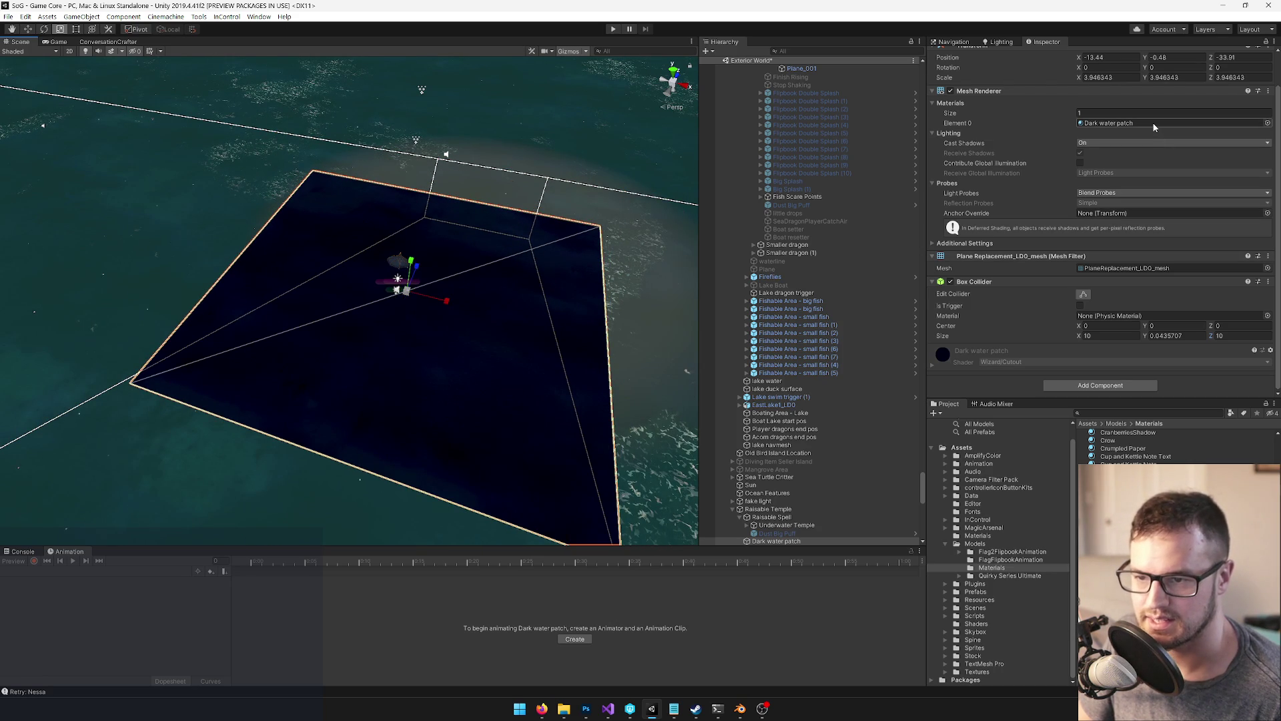
Check out the Dark water patch material and set its texture to SeaTempleDeepWater
{"action": "double_click", "coordinate": [1108, 123]}
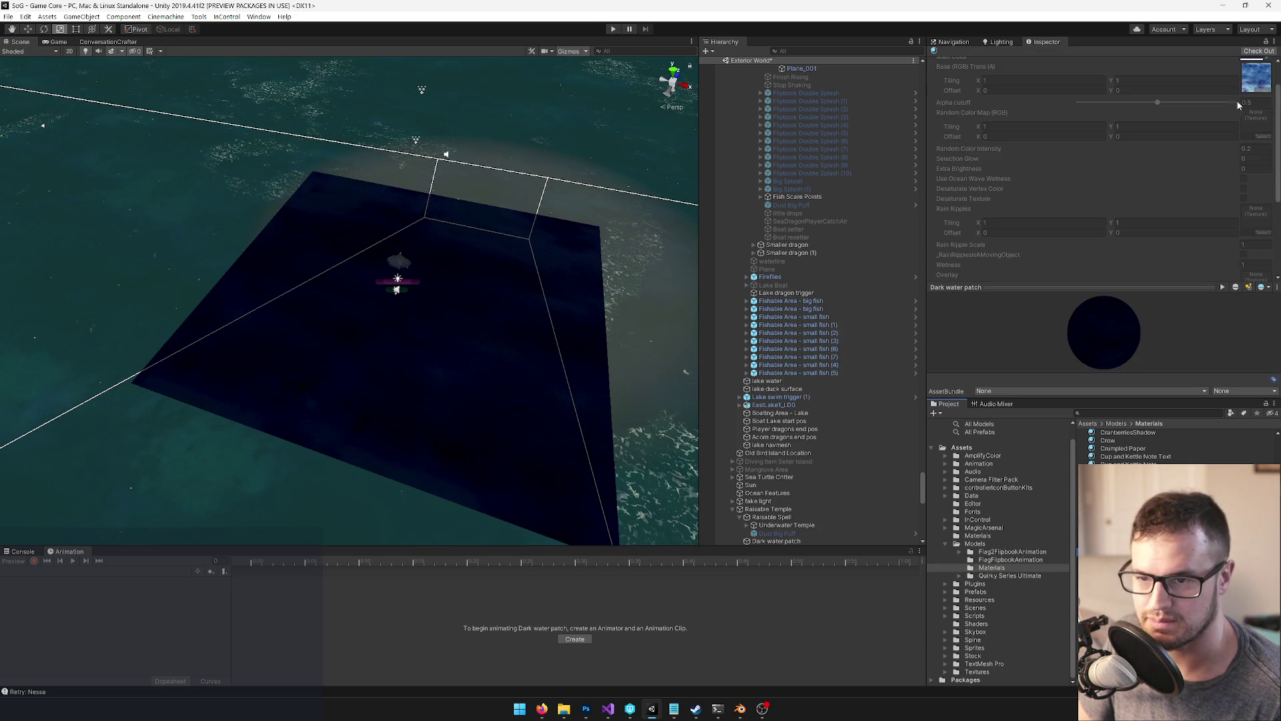
{"action": "left_click", "coordinate": [1250, 52]}
{"action": "left_click", "coordinate": [1261, 131]}
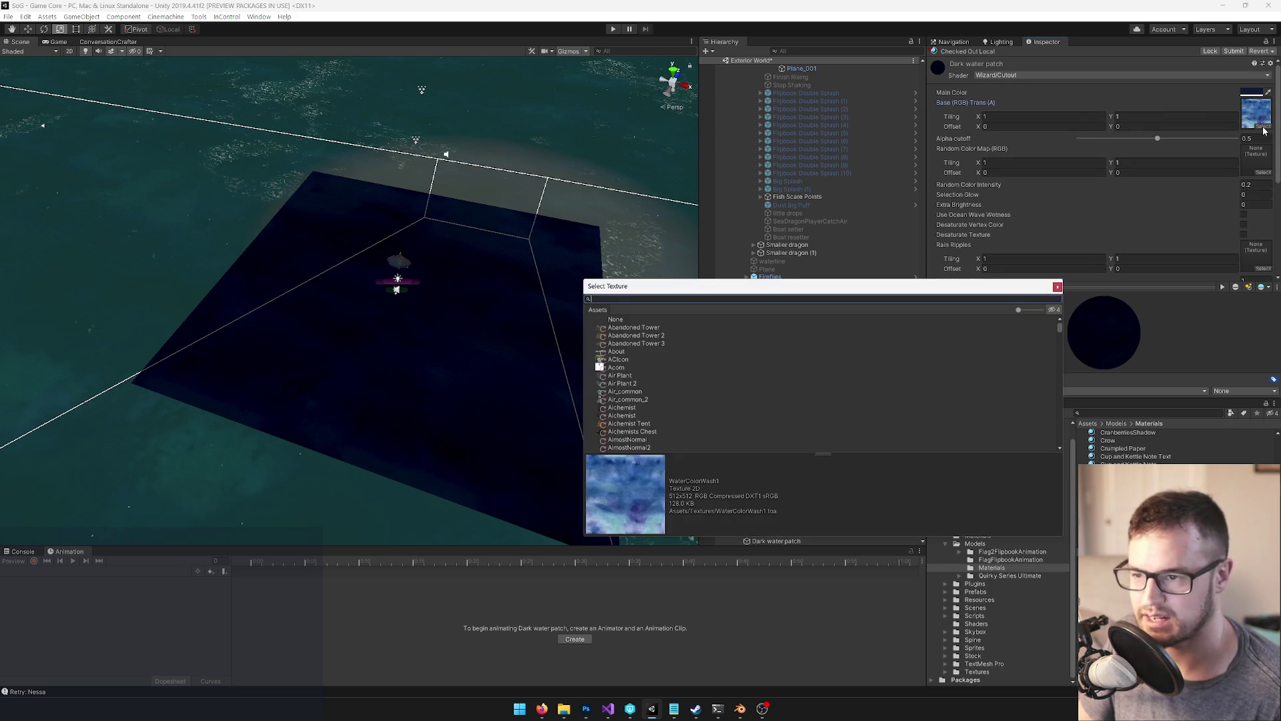
{"action": "type", "text": "darkw"}
{"action": "key", "text": "BackSpace"}
{"action": "key", "text": "BackSpace"}
{"action": "key", "text": "BackSpace"}
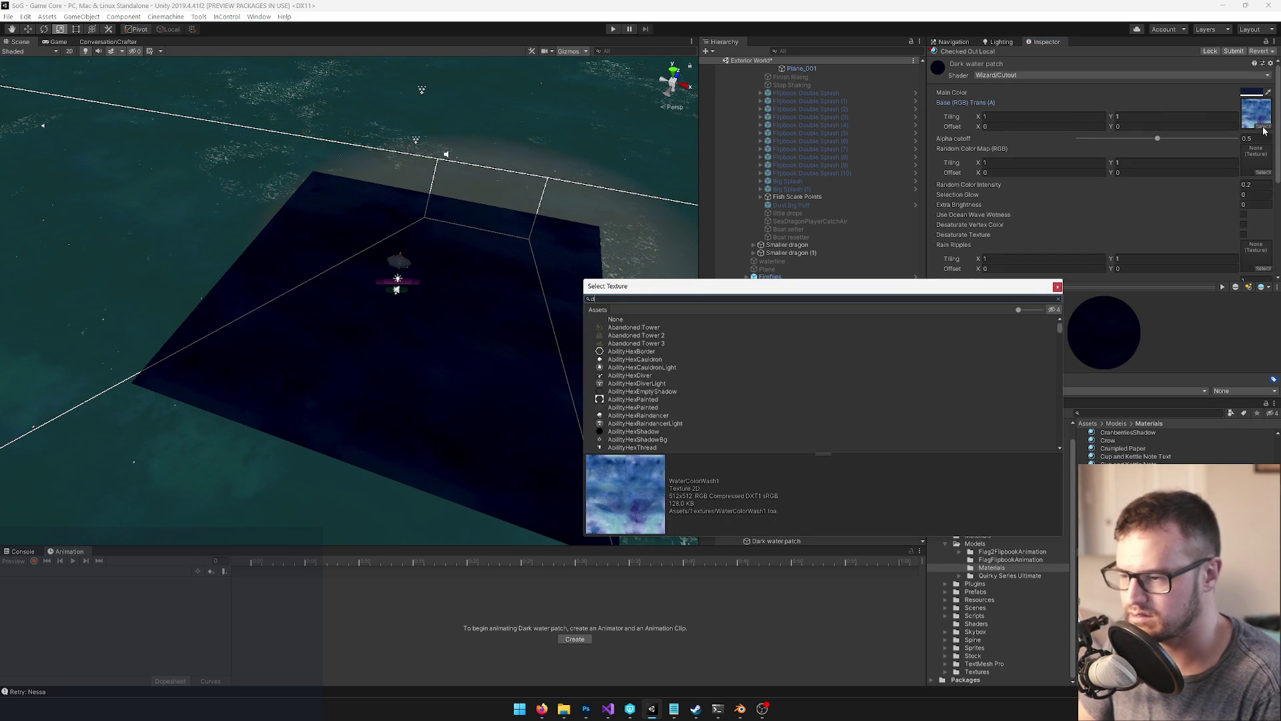
{"action": "type", "text": "seatem"}
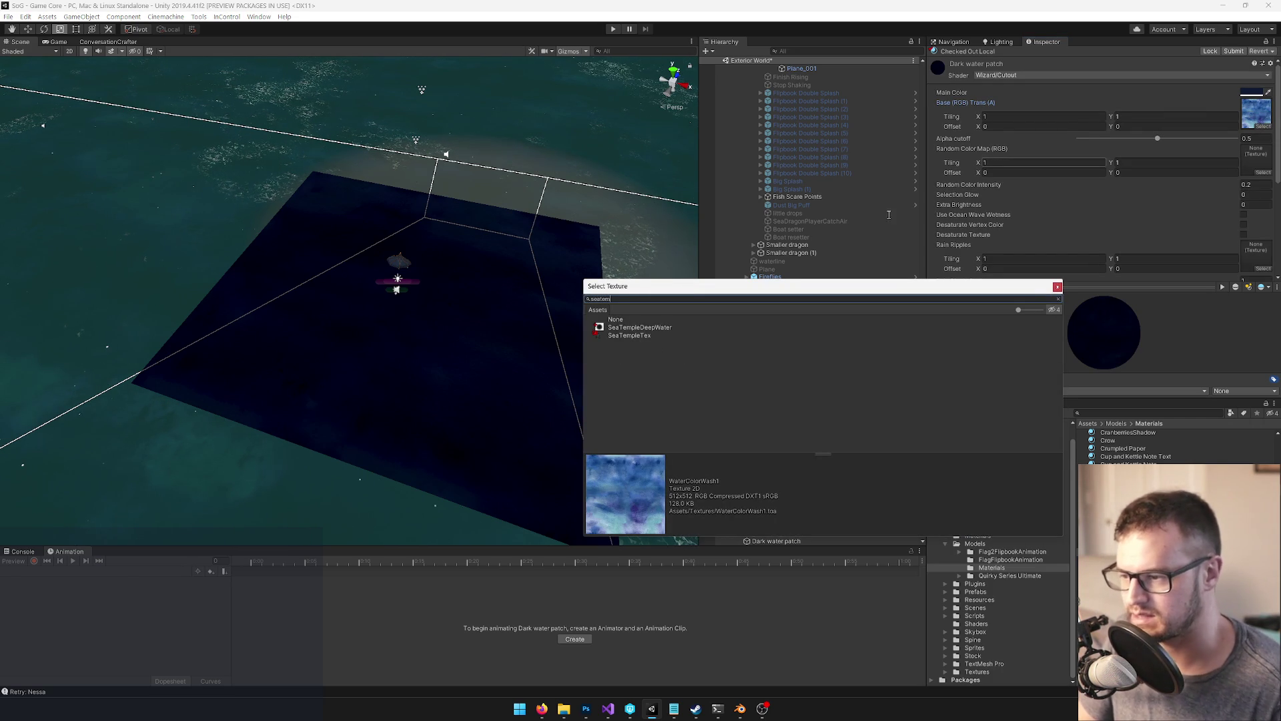
{"action": "left_click", "coordinate": [639, 327]}
{"action": "double_click", "coordinate": [640, 327]}
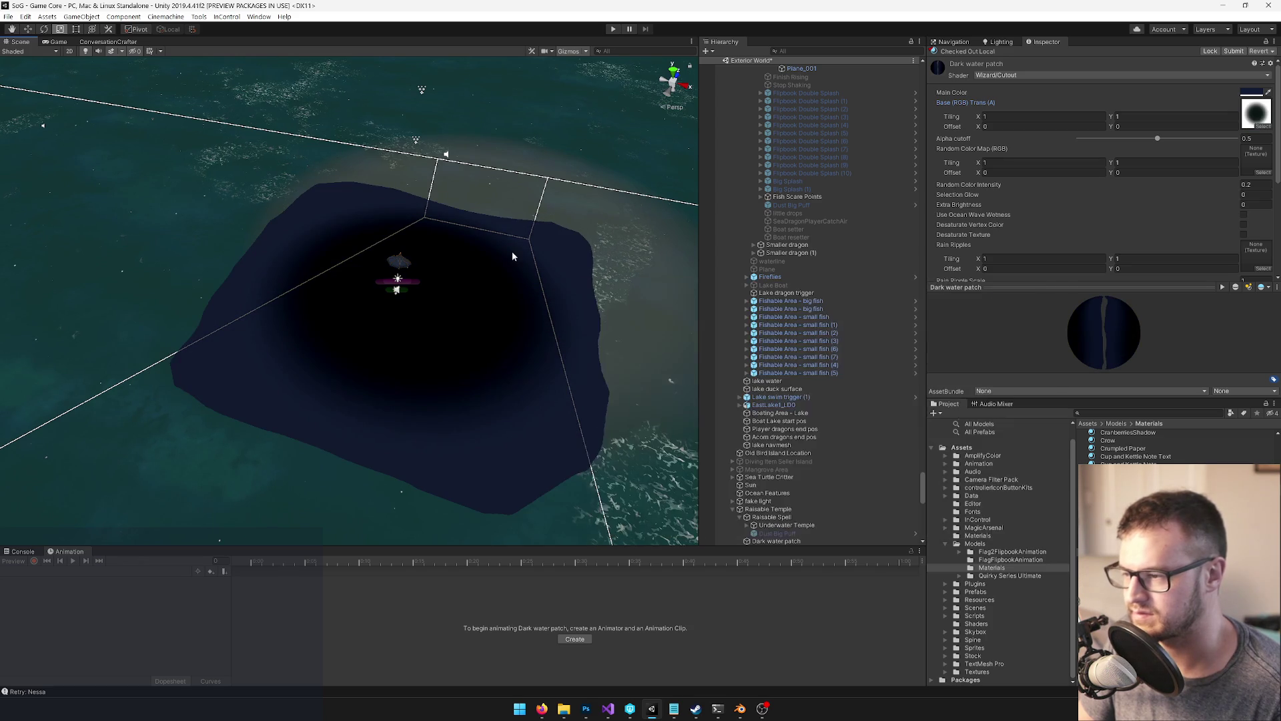
{"action": "mouse_move", "coordinate": [485, 195]}
{"action": "left_mouse_down"}
{"action": "mouse_move", "coordinate": [492, 288]}
{"action": "mouse_move", "coordinate": [518, 249]}
{"action": "mouse_move", "coordinate": [507, 100]}
{"action": "left_mouse_up"}
Set the patch material's shader to Wizard/Cutout Oscillate and inspect the cutout edges
{"action": "left_click", "coordinate": [1039, 75]}
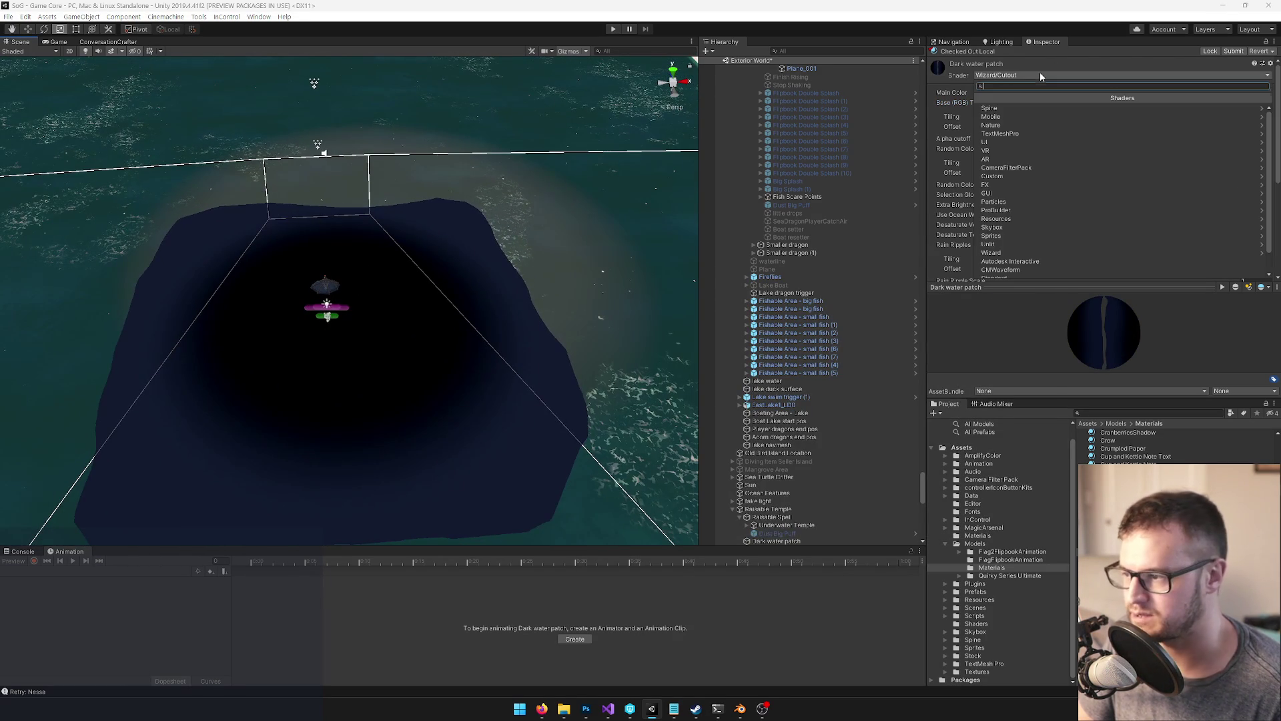
{"action": "type", "text": "osci"}
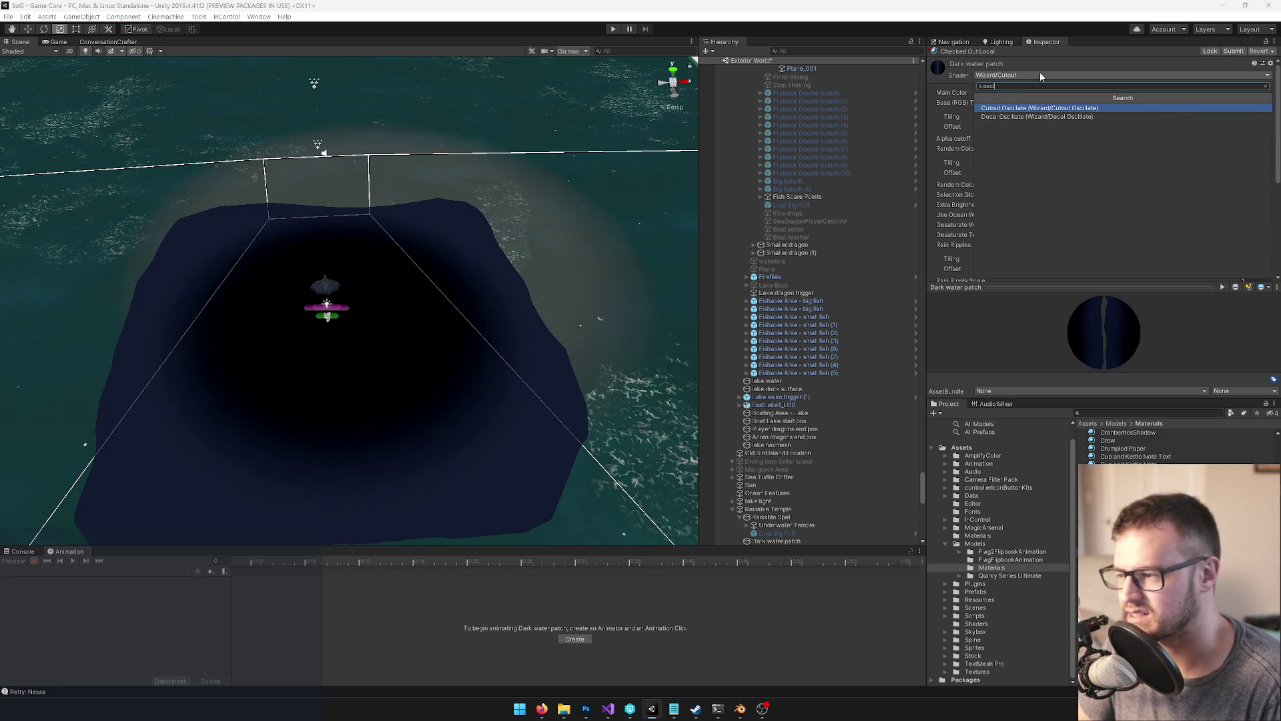
{"action": "key", "text": "Return"}
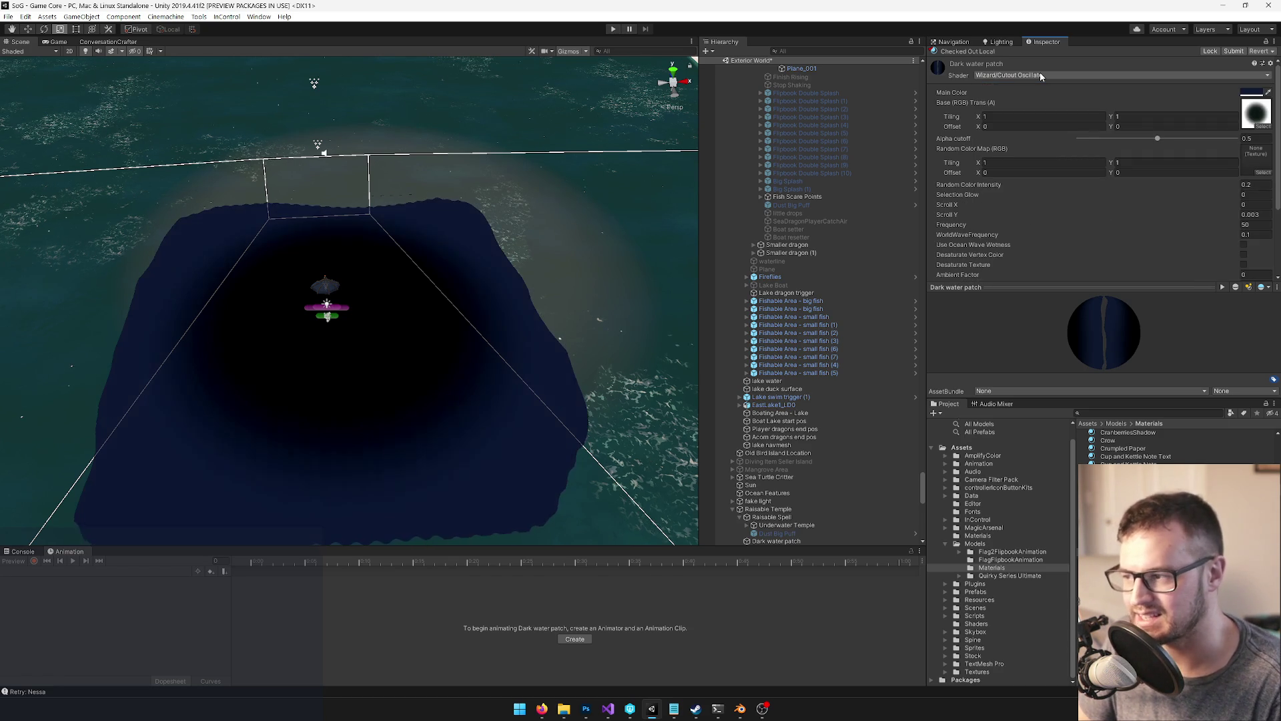
{"action": "left_click_drag", "start_coordinate": [384, 194], "coordinate": [390, 162]}
{"action": "left_click_drag", "start_coordinate": [340, 77], "coordinate": [175, 460]}
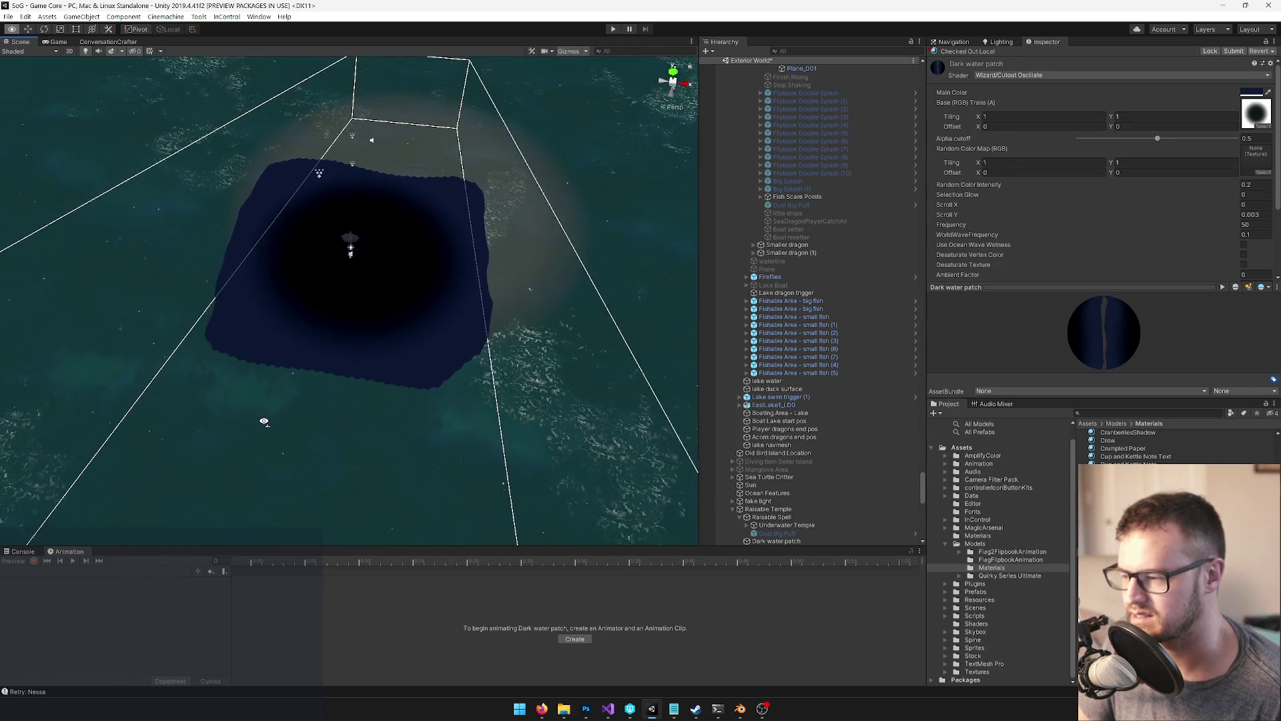
{"action": "left_click_drag", "start_coordinate": [403, 392], "coordinate": [397, 386]}
{"action": "key", "text": "alt+Tab"}
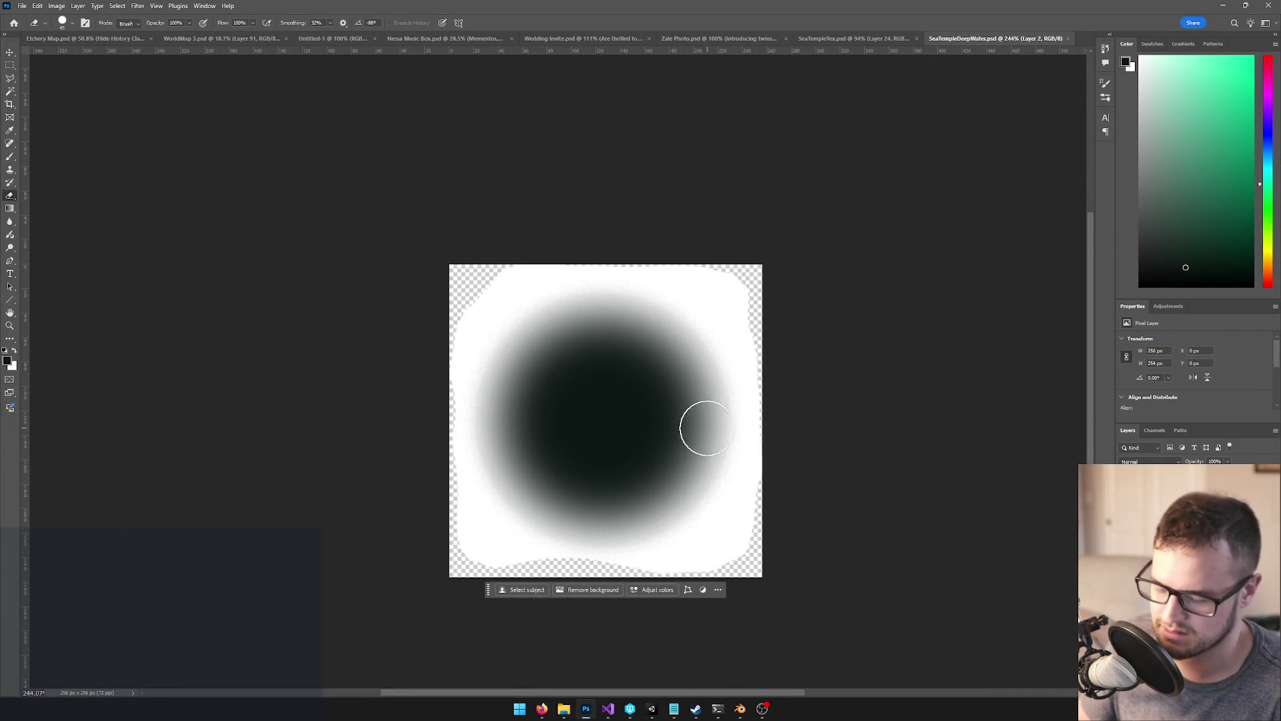
Shrink the glow layer to about 91% with Free Transform
{"action": "key", "text": "ctrl+t"}
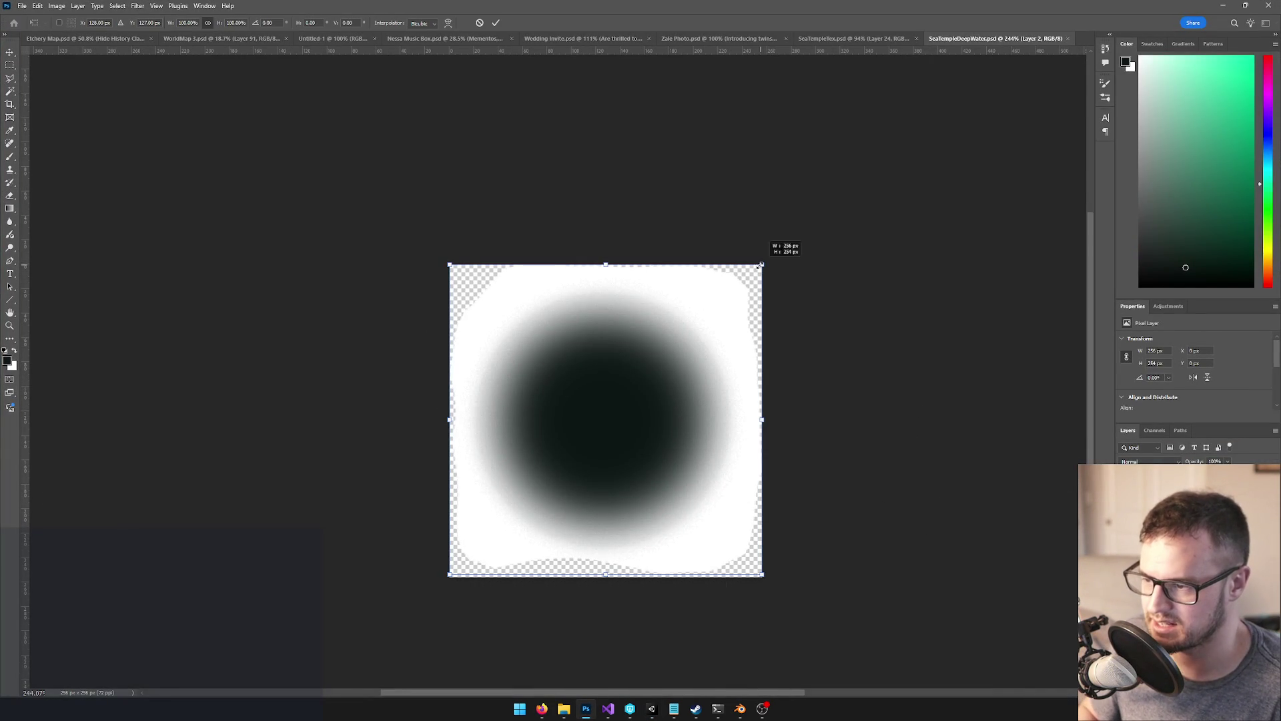
{"action": "left_click_drag", "start_coordinate": [756, 278], "coordinate": [750, 280]}
{"action": "key", "text": "Return"}
Paint white around the glow's upper-left edge with a smaller brush and save the texture
{"action": "key", "text": "e"}
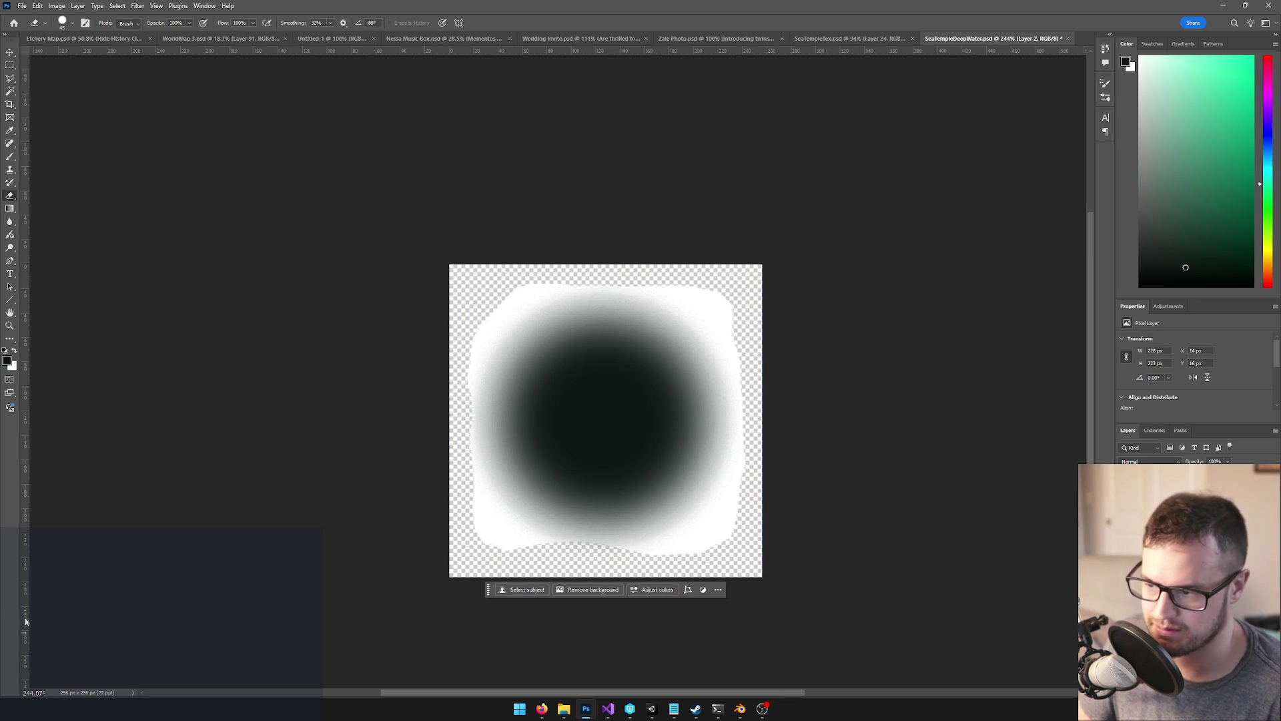
{"action": "key", "text": "b"}
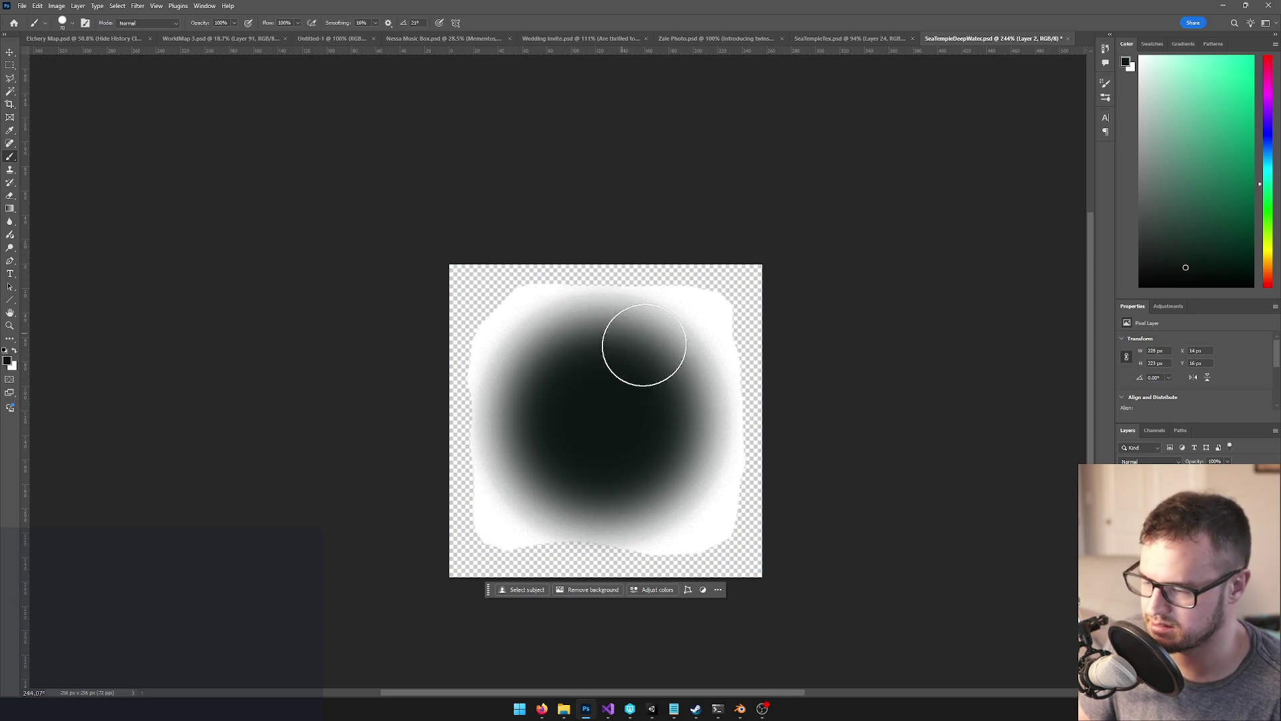
{"action": "key", "text": "x"}
{"action": "key", "text": "bracketleft"}
{"action": "key", "text": "bracketleft"}
{"action": "key", "text": "bracketleft"}
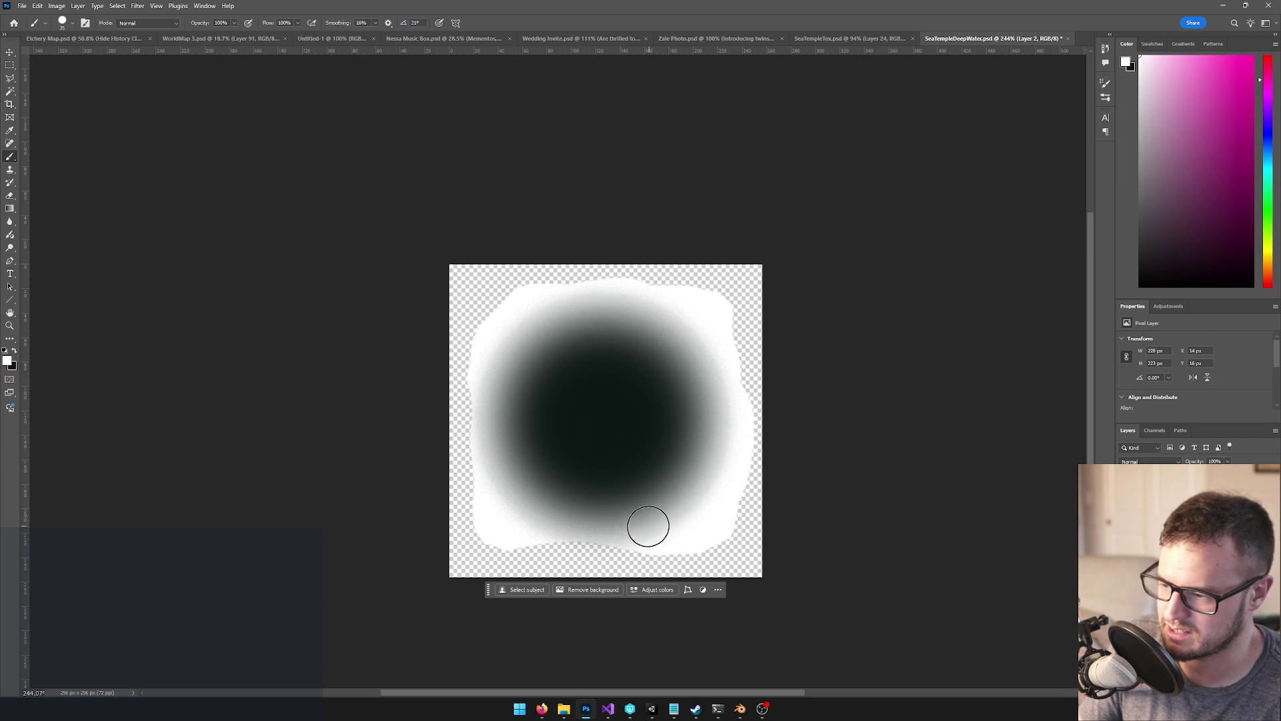
{"action": "mouse_move", "coordinate": [483, 409]}
{"action": "left_mouse_down"}
{"action": "mouse_move", "coordinate": [506, 338]}
{"action": "mouse_move", "coordinate": [560, 354]}
{"action": "mouse_move", "coordinate": [532, 323]}
{"action": "mouse_move", "coordinate": [599, 349]}
{"action": "left_mouse_up"}
{"action": "key", "text": "ctrl+s"}
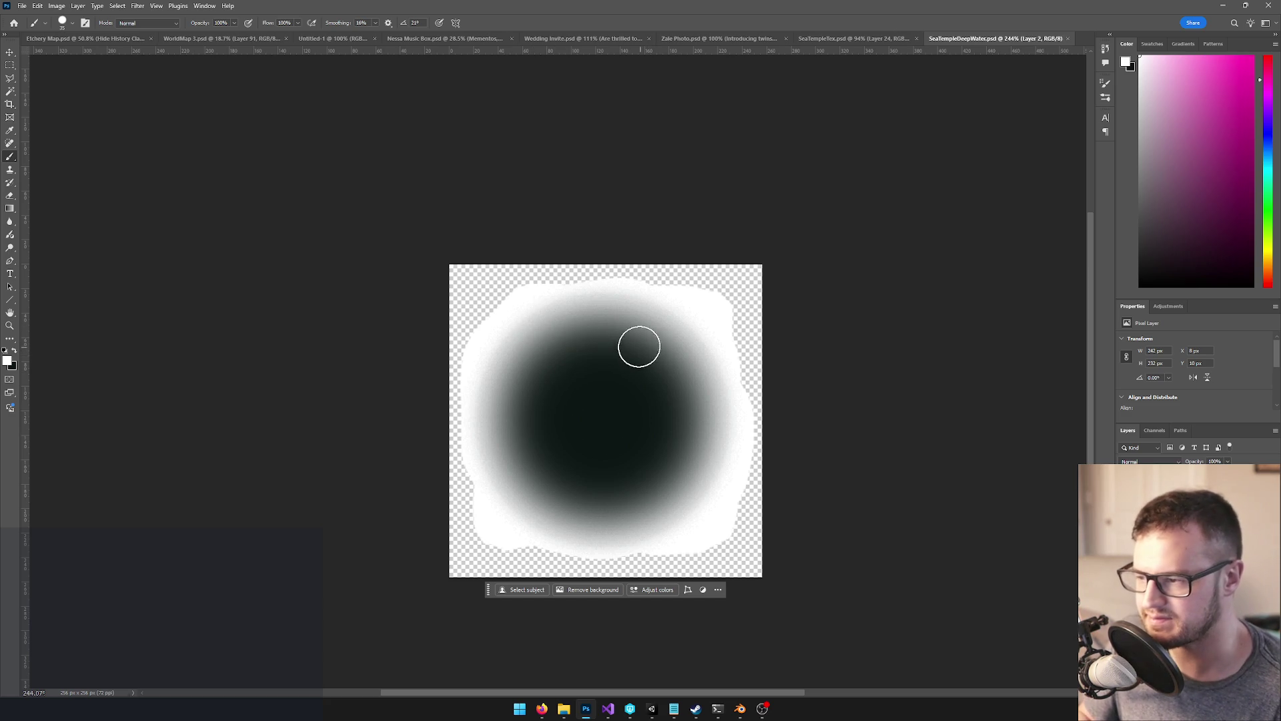
{"action": "key", "text": "alt+Tab"}
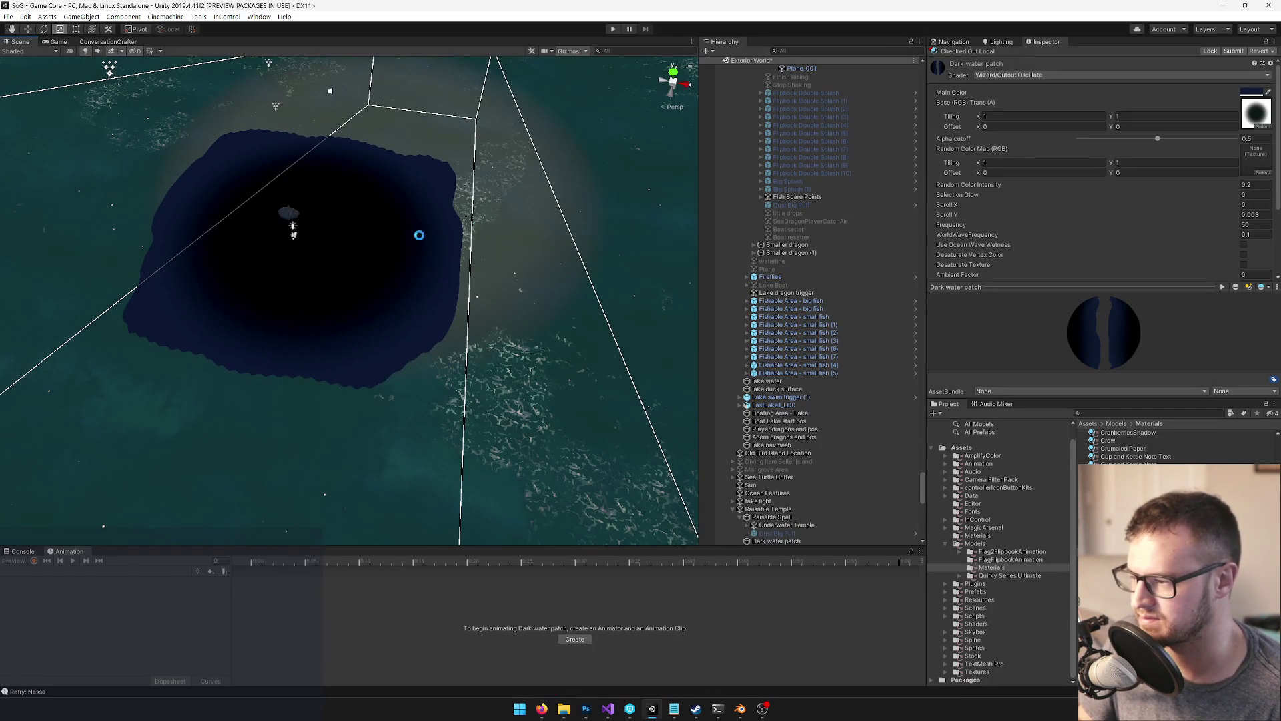
Sample the surrounding teal sea water as the patch material's Main Color
{"action": "mouse_move", "coordinate": [408, 262]}
{"action": "left_mouse_down"}
{"action": "mouse_move", "coordinate": [354, 275]}
{"action": "mouse_move", "coordinate": [415, 257]}
{"action": "left_mouse_up"}
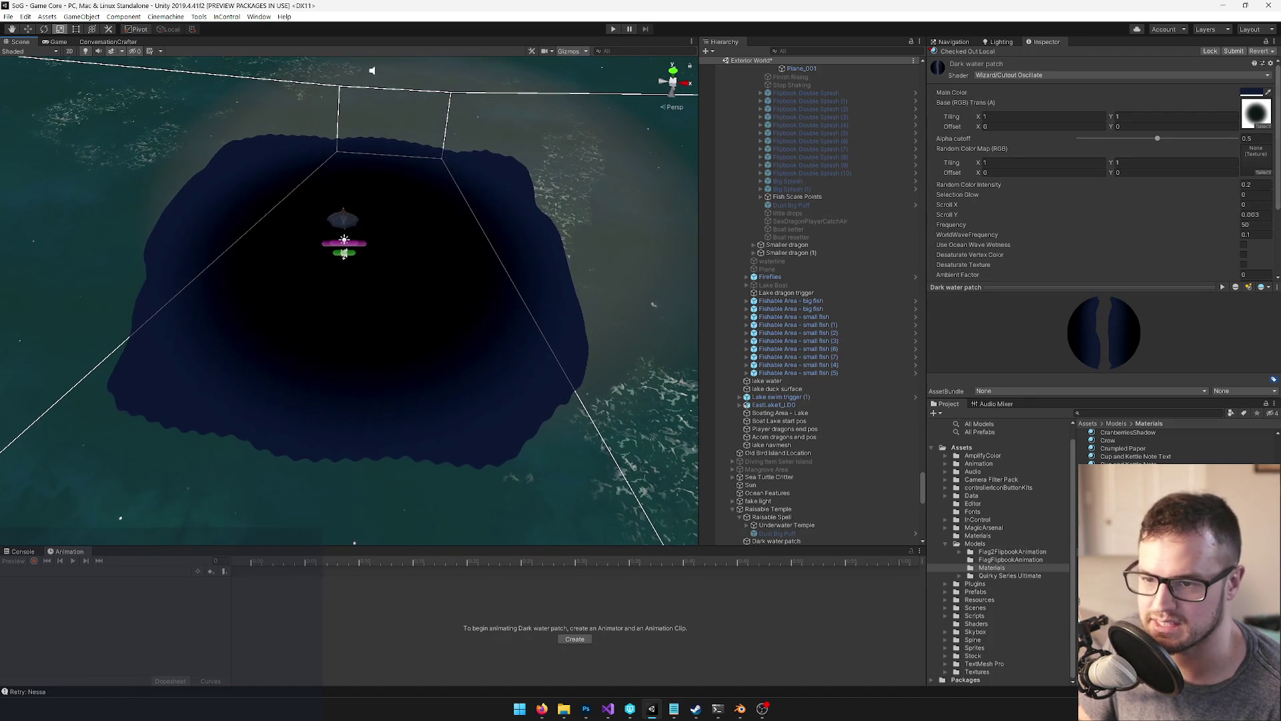
{"action": "left_click_drag", "start_coordinate": [569, 246], "coordinate": [537, 241]}
{"action": "scroll", "coordinate": [538, 240], "scroll_direction": "down", "scroll_amount": 3}
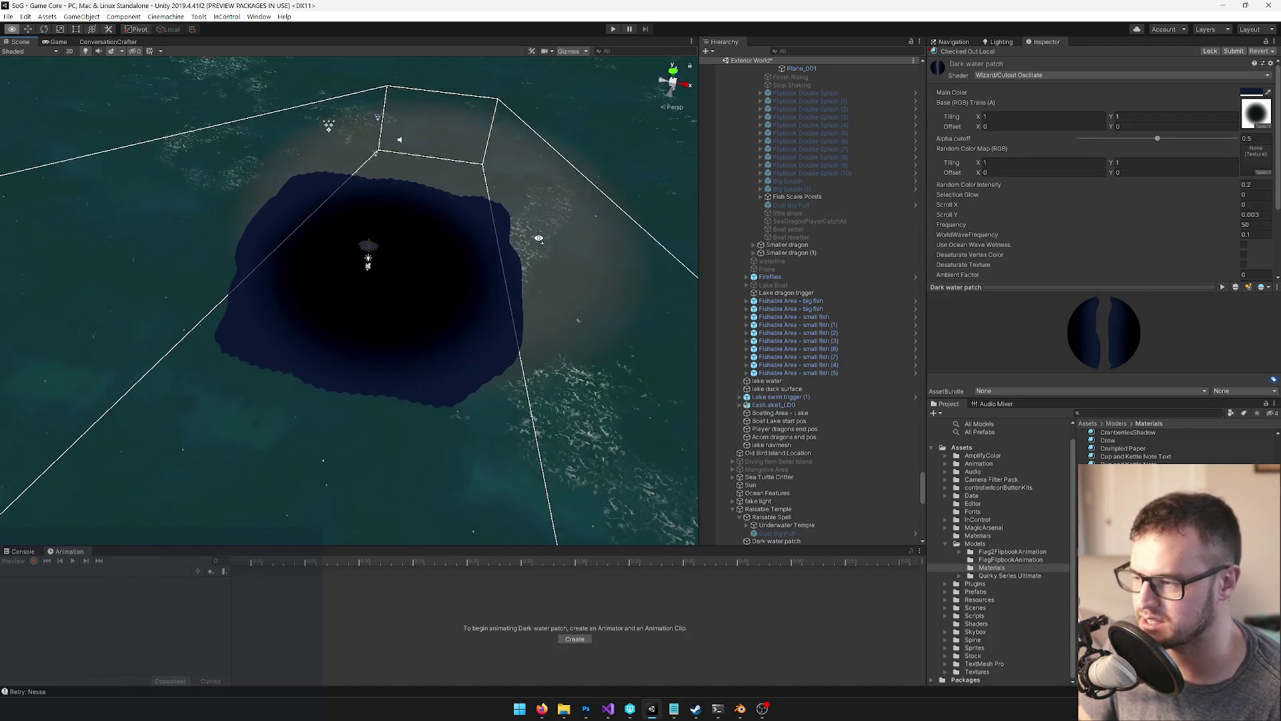
{"action": "left_click", "coordinate": [1268, 93]}
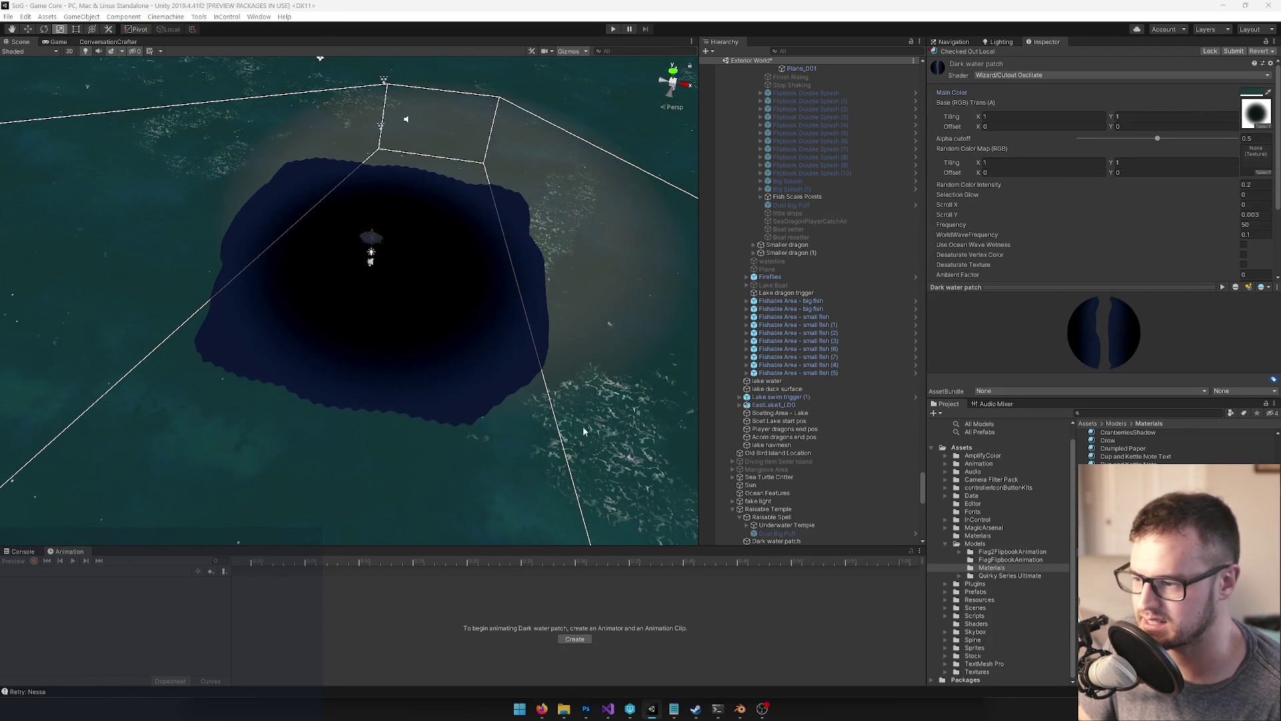
{"action": "left_click", "coordinate": [525, 462]}
{"action": "mouse_move", "coordinate": [381, 433]}
{"action": "left_mouse_down"}
{"action": "mouse_move", "coordinate": [360, 414]}
{"action": "mouse_move", "coordinate": [410, 397]}
{"action": "left_mouse_up"}
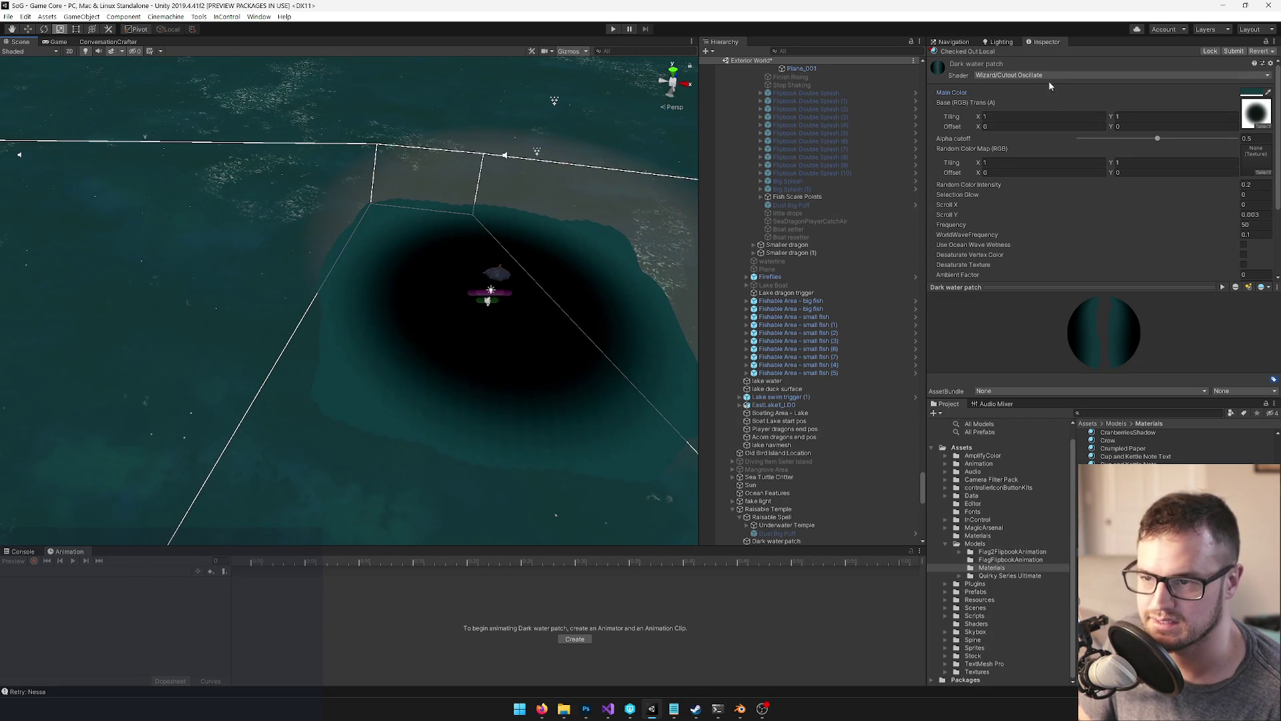
{"action": "left_click", "coordinate": [1040, 75]}
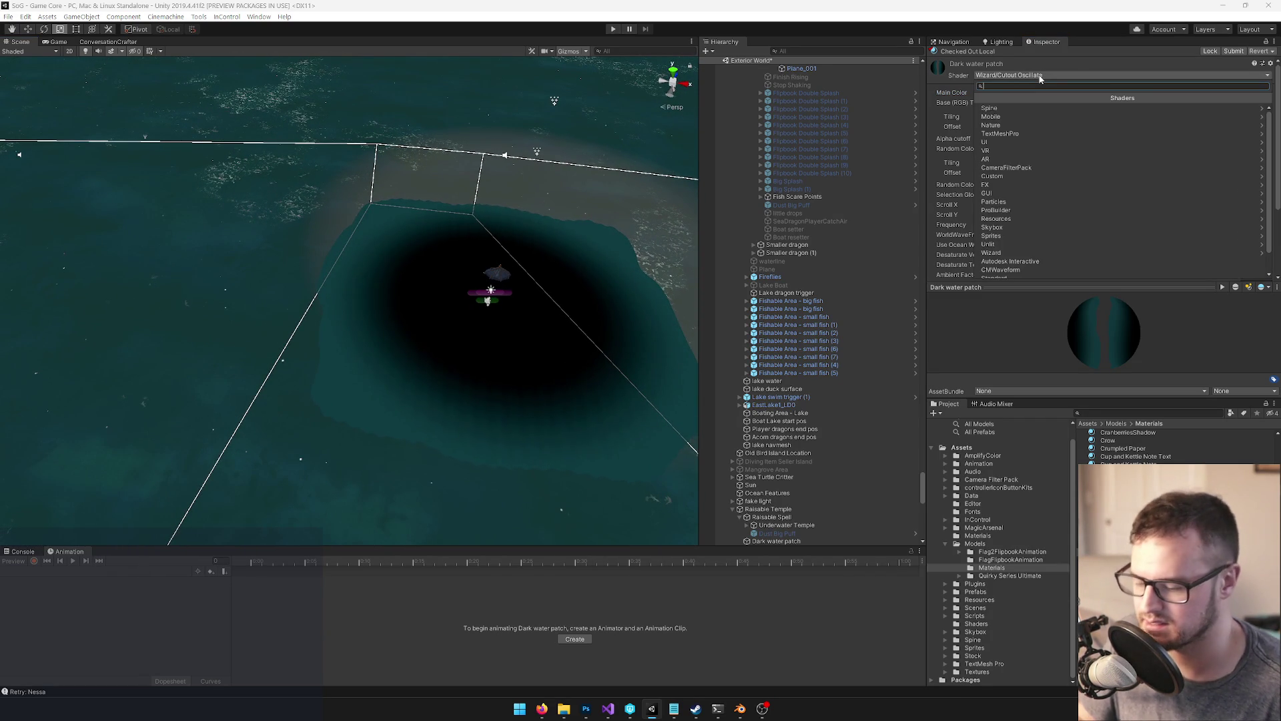
{"action": "type", "text": "osc"}
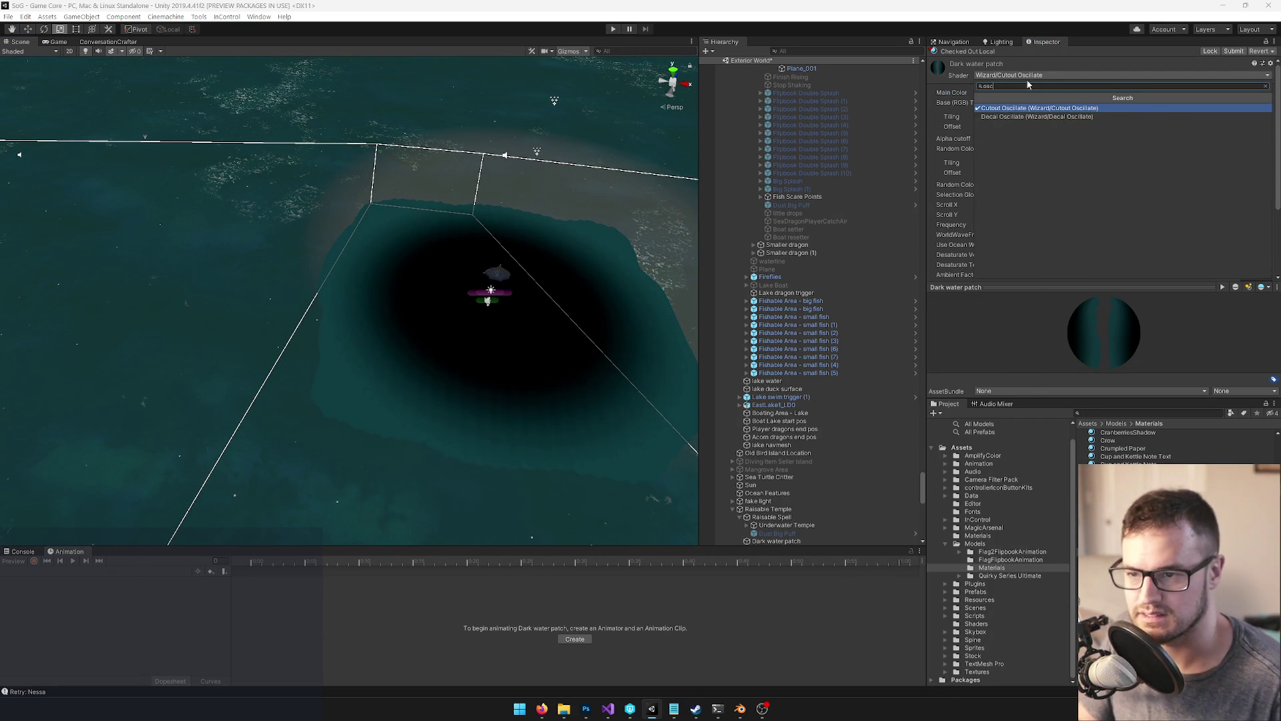
{"action": "left_click", "coordinate": [1027, 116]}
{"action": "scroll", "coordinate": [318, 250], "scroll_direction": "down", "scroll_amount": 1}
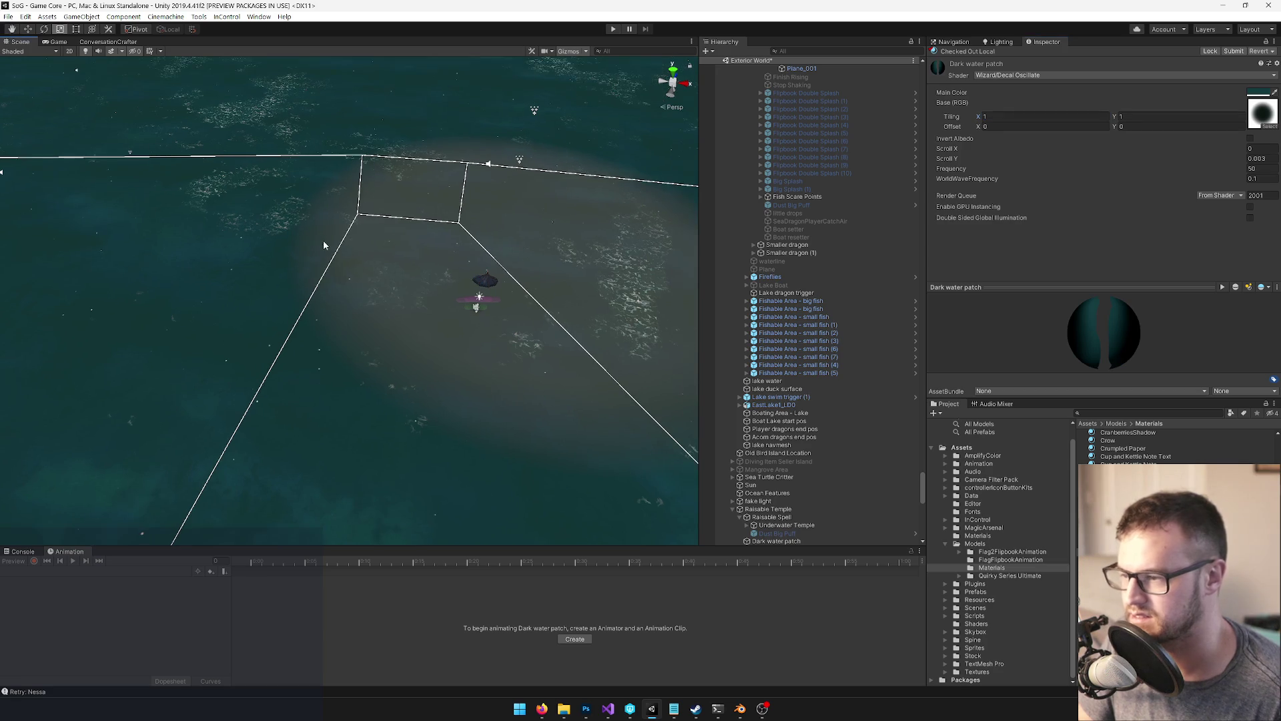
{"action": "left_click_drag", "start_coordinate": [394, 201], "coordinate": [428, 193]}
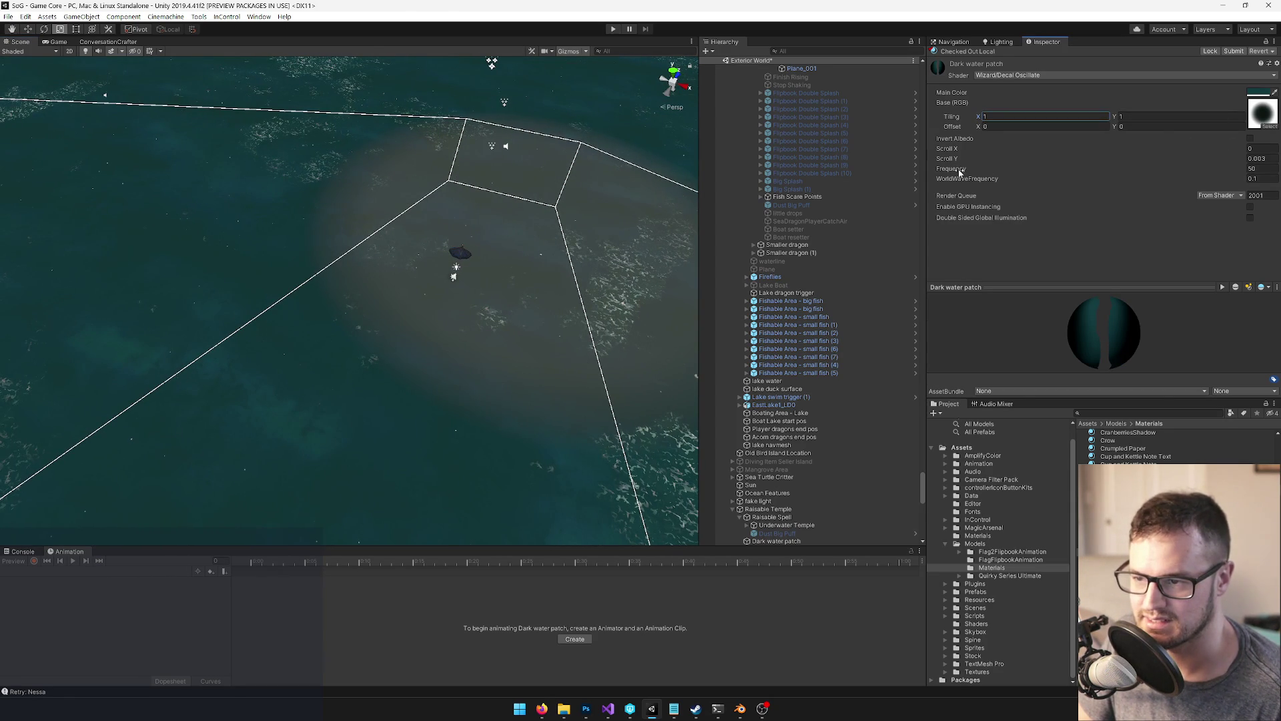
{"action": "left_click", "coordinate": [1081, 110]}
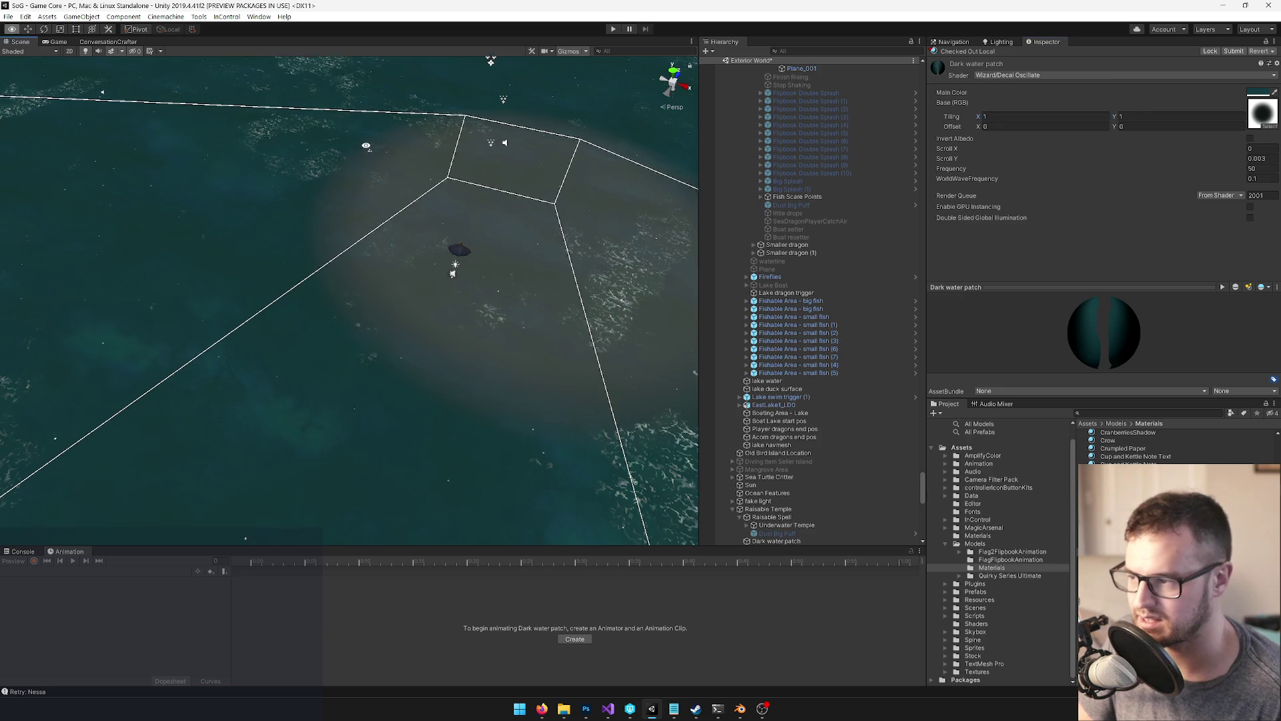
{"action": "left_click", "coordinate": [1258, 92]}
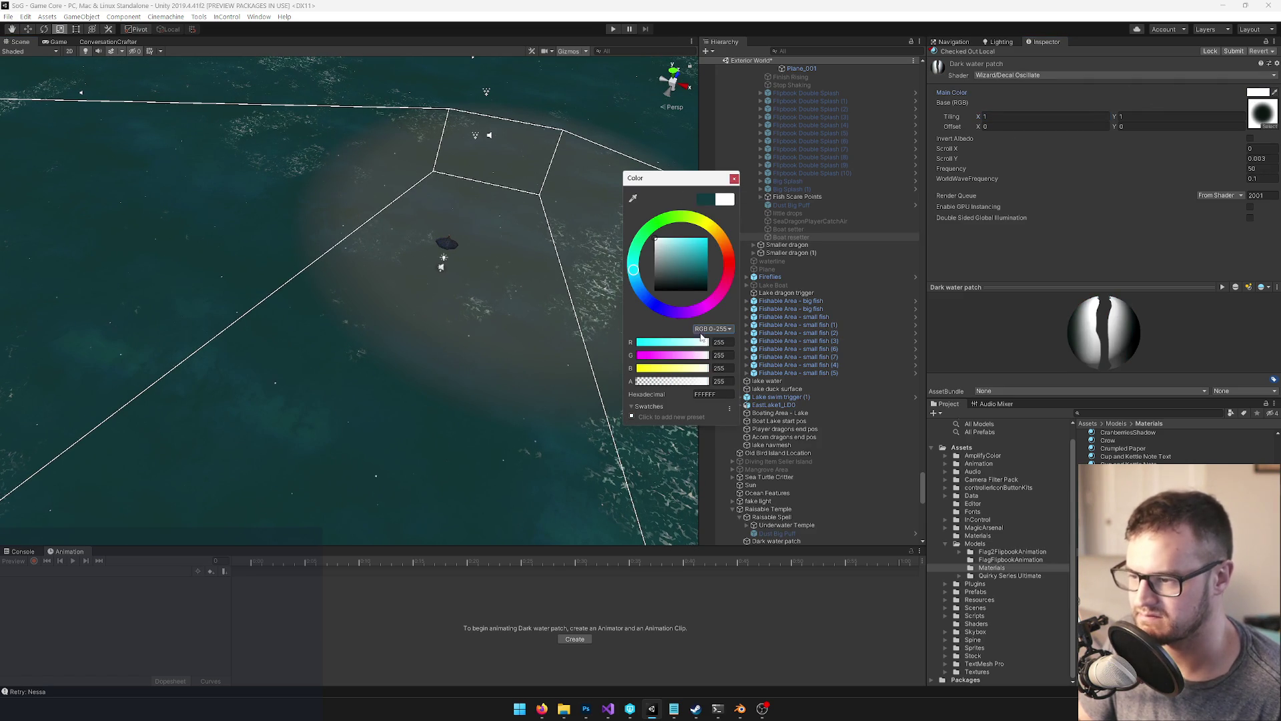
{"action": "left_click", "coordinate": [734, 178]}
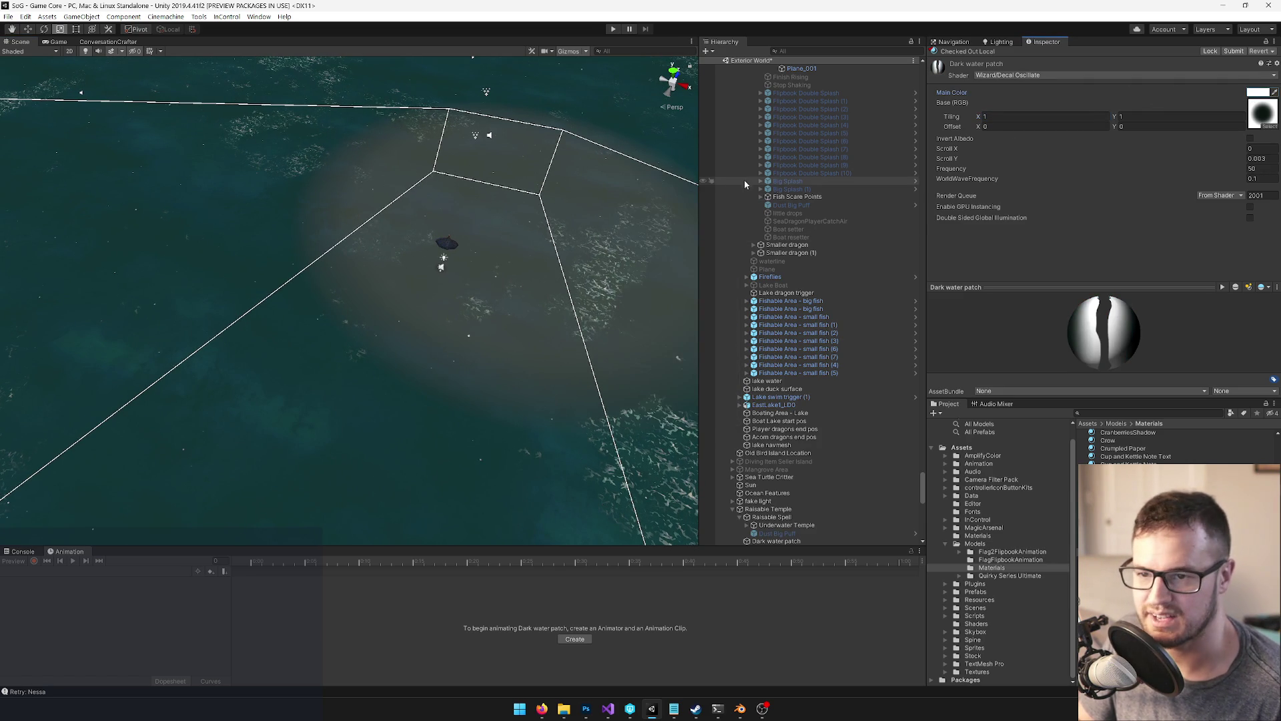
{"action": "left_click", "coordinate": [1006, 78]}
{"action": "type", "text": "osci"}
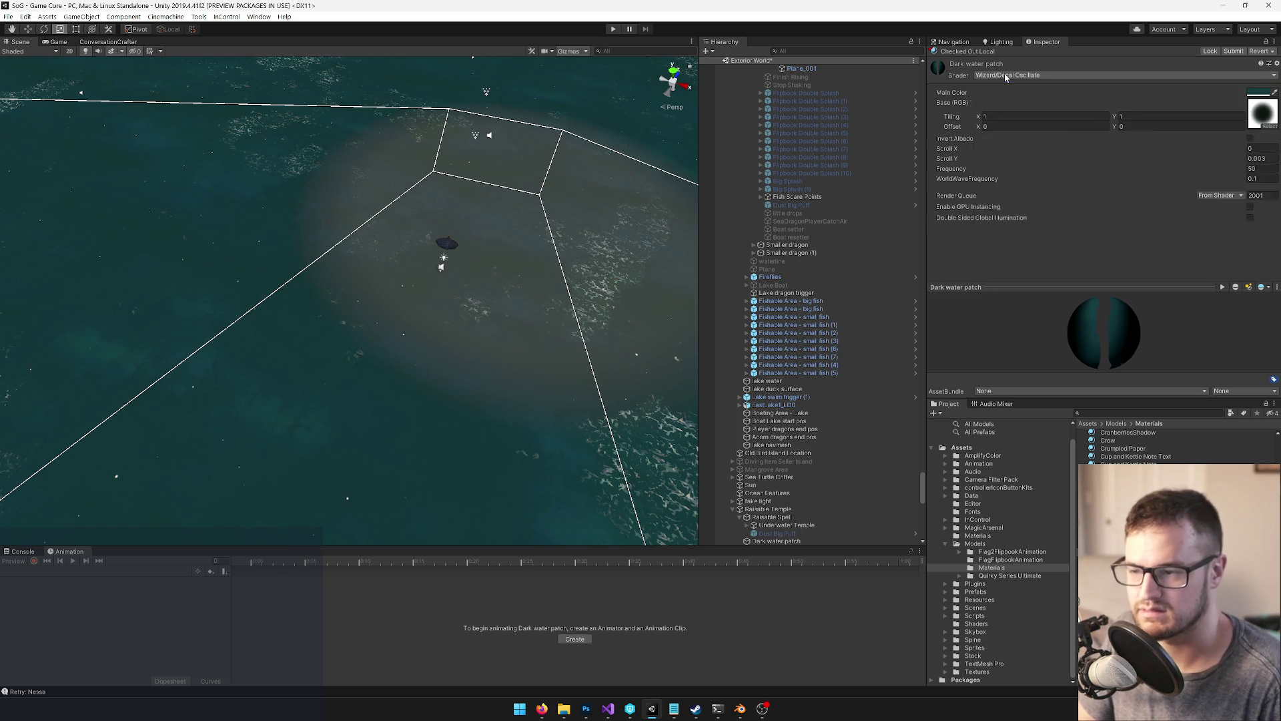
{"action": "key", "text": "Return"}
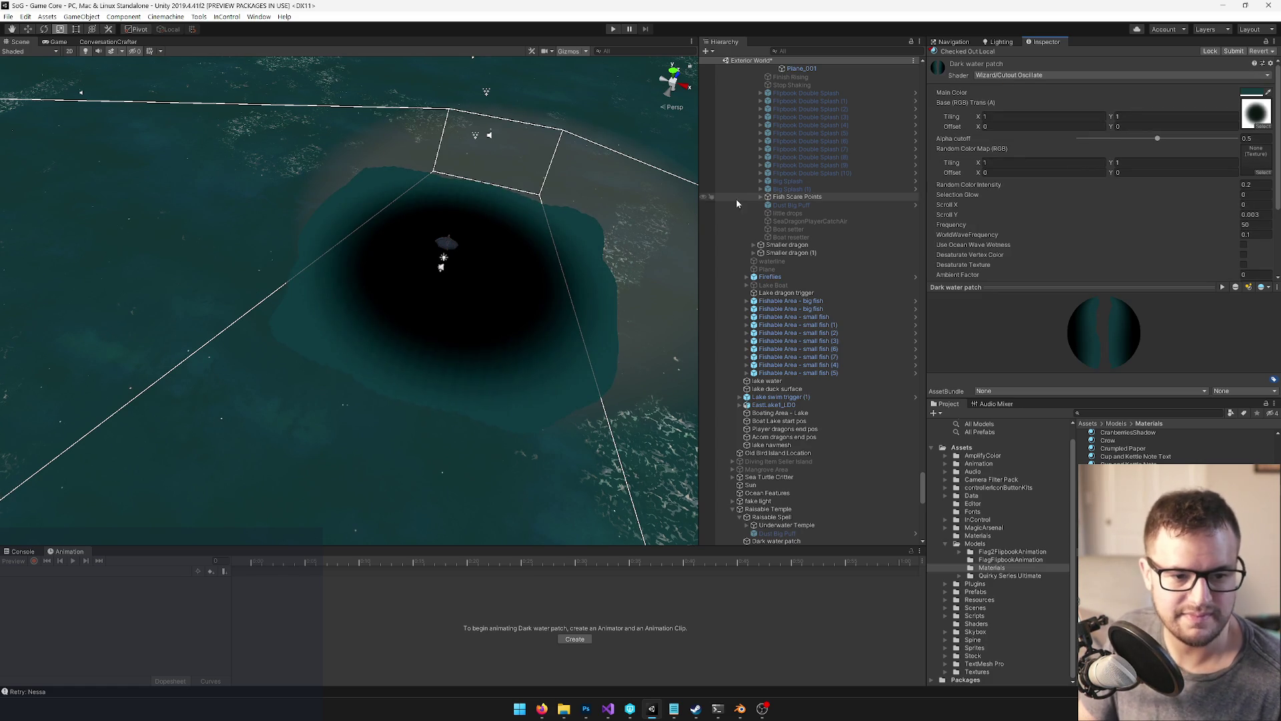
{"action": "mouse_move", "coordinate": [286, 249]}
{"action": "left_mouse_down"}
{"action": "mouse_move", "coordinate": [341, 247]}
{"action": "mouse_move", "coordinate": [441, 170]}
{"action": "mouse_move", "coordinate": [377, 206]}
{"action": "left_mouse_up"}
{"action": "scroll", "coordinate": [375, 208], "scroll_direction": "up", "scroll_amount": 3}
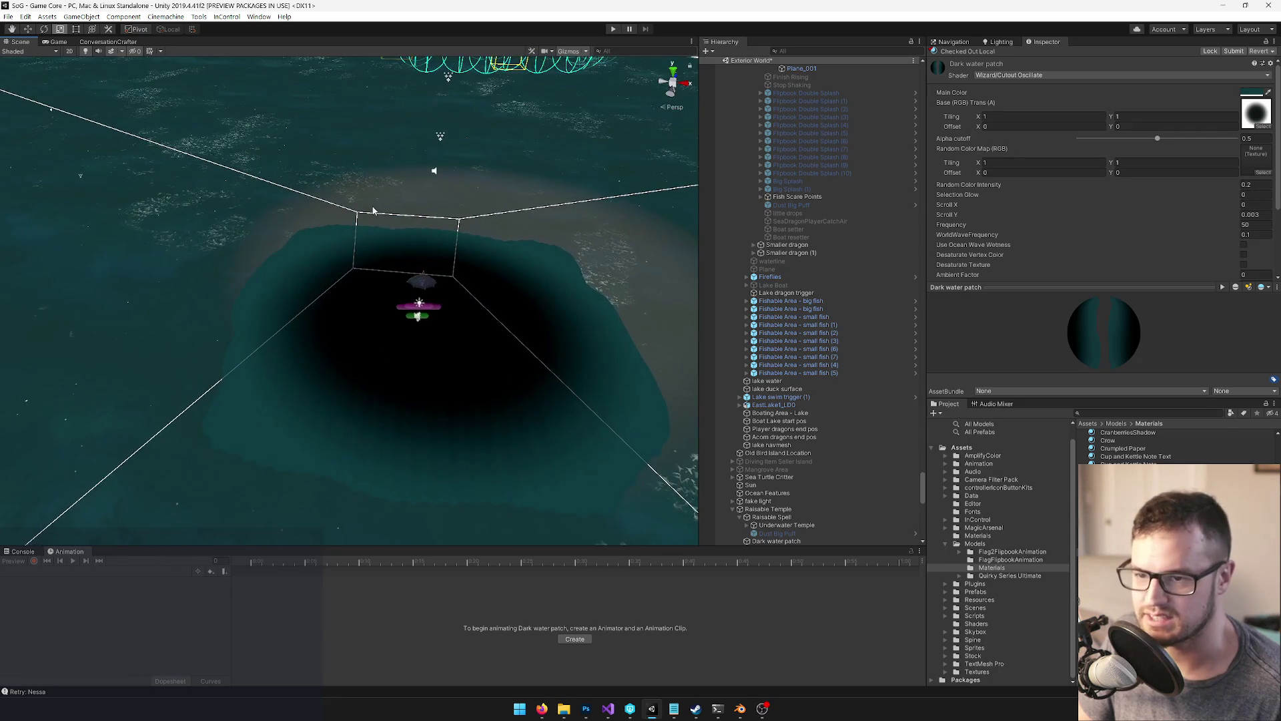
{"action": "scroll", "coordinate": [1222, 185], "scroll_direction": "down", "scroll_amount": 3}
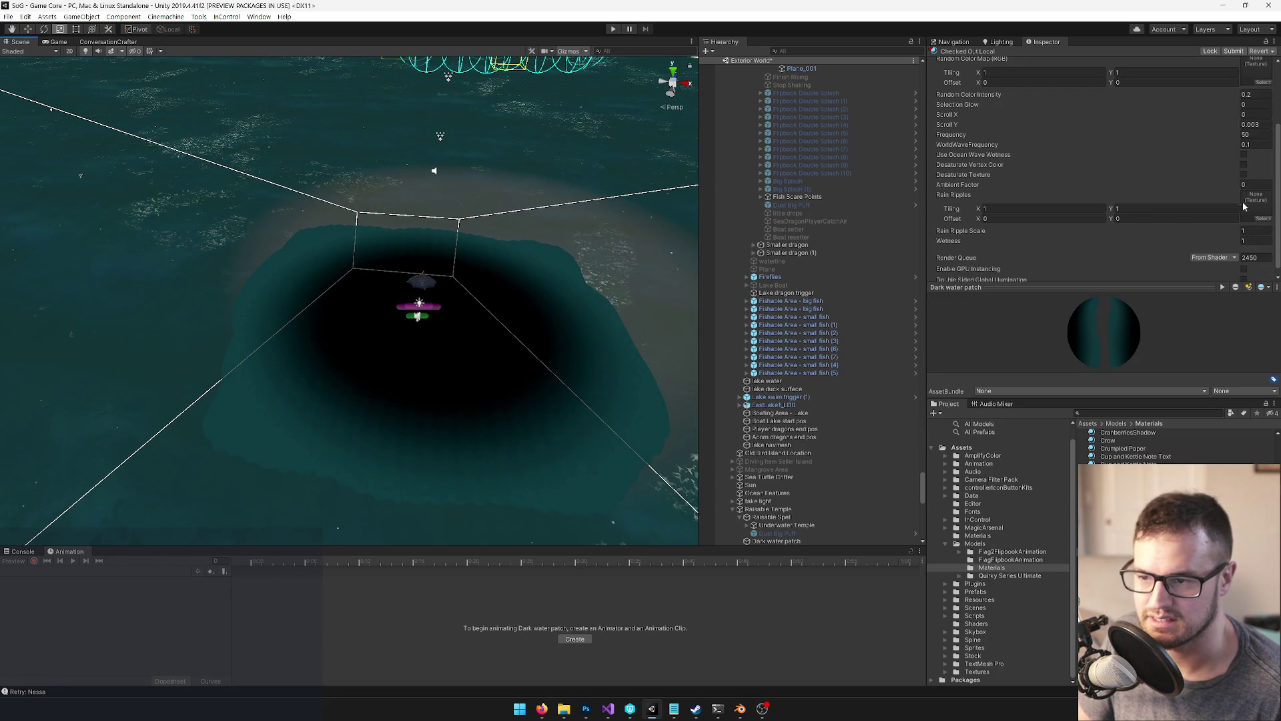
{"action": "left_click_drag", "start_coordinate": [320, 220], "coordinate": [15, 4]}
{"action": "left_click", "coordinate": [44, 42]}
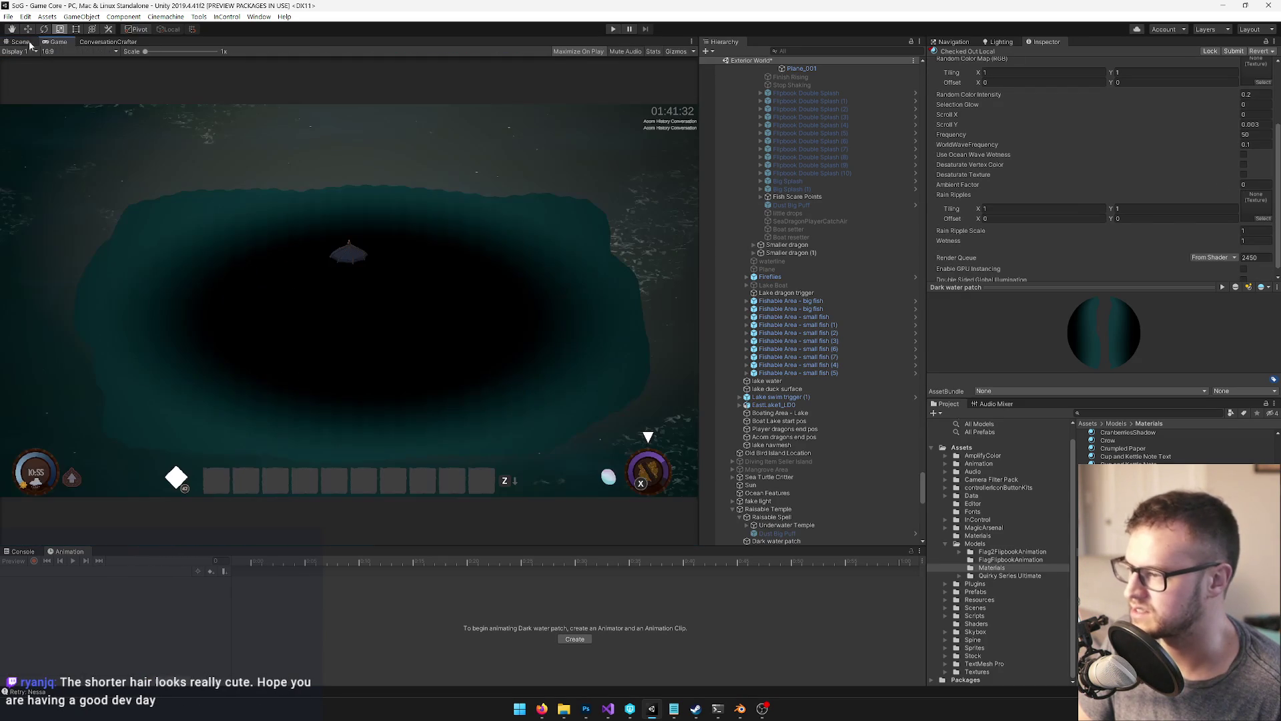
{"action": "left_click", "coordinate": [19, 44]}
{"action": "left_click_drag", "start_coordinate": [253, 200], "coordinate": [251, 203]}
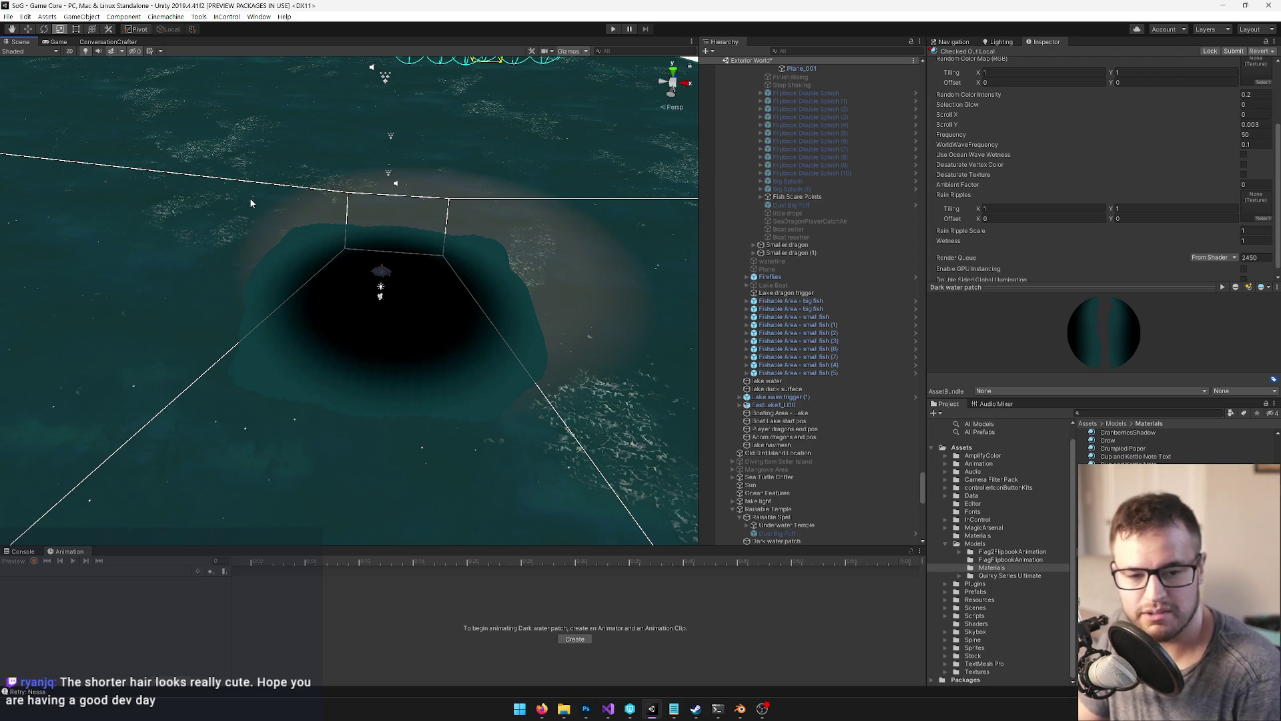
{"action": "mouse_move", "coordinate": [250, 198]}
{"action": "left_mouse_down"}
{"action": "mouse_move", "coordinate": [137, 140]}
{"action": "mouse_move", "coordinate": [115, 229]}
{"action": "mouse_move", "coordinate": [107, 199]}
{"action": "left_mouse_up"}
{"action": "scroll", "coordinate": [115, 197], "scroll_direction": "up", "scroll_amount": 3}
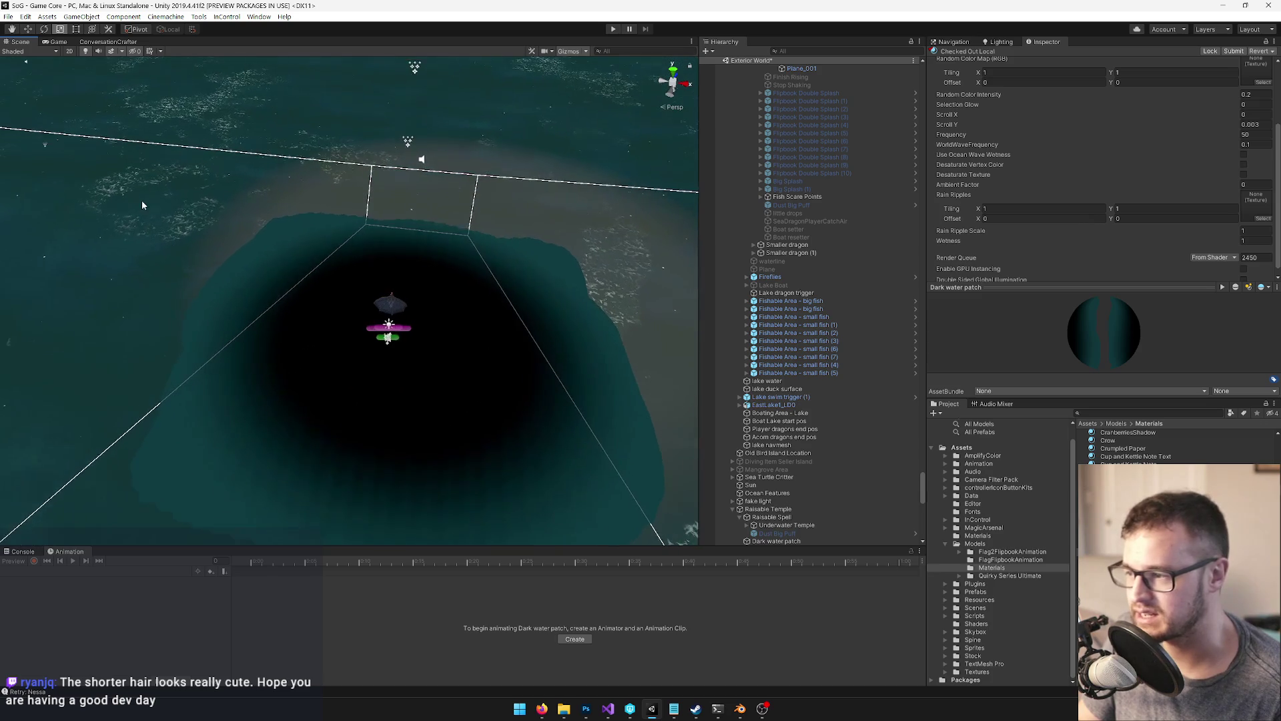
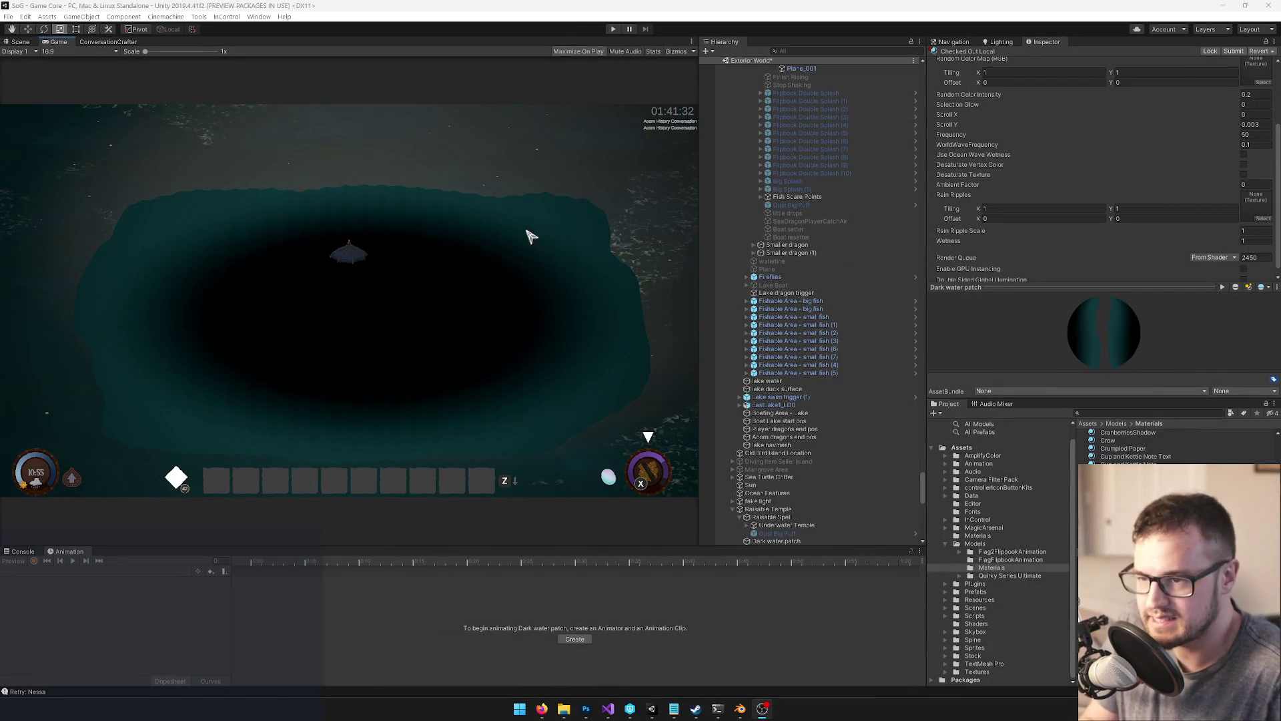
Switch the Dark water patch material to Wizard/Water and view the teal, spotted patch up close
{"action": "scroll", "coordinate": [1142, 170], "scroll_direction": "up", "scroll_amount": 3}
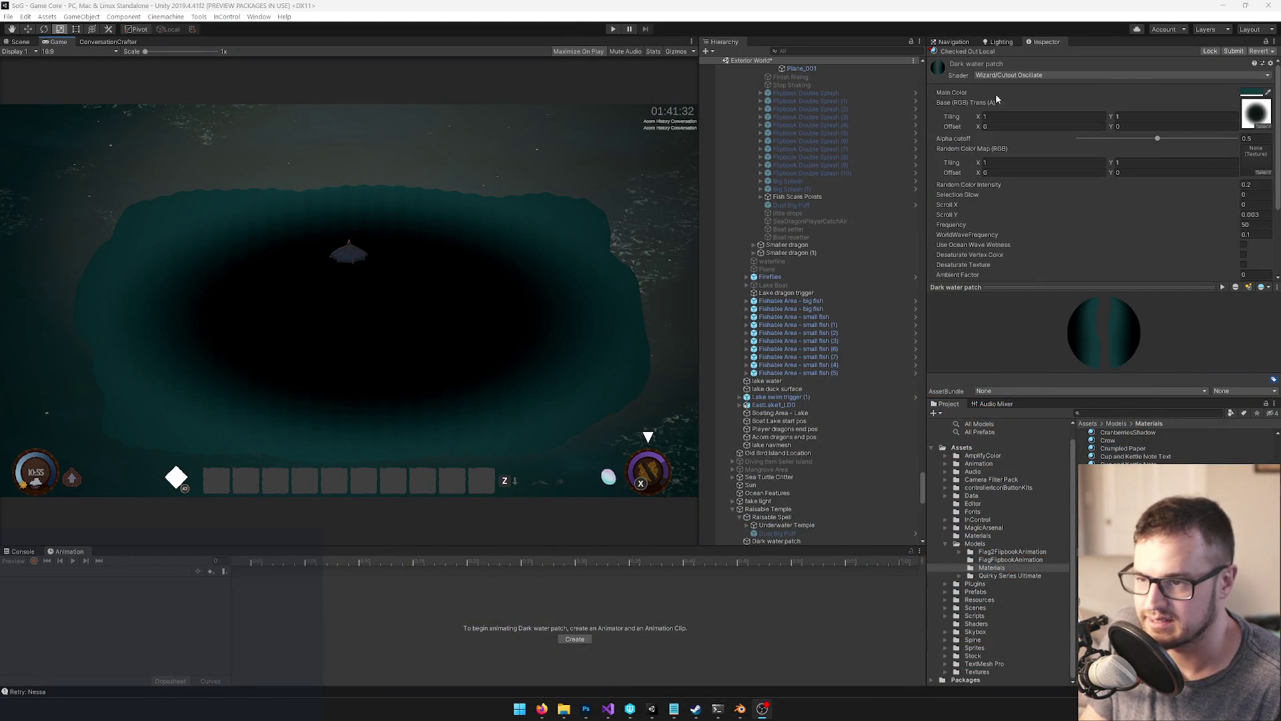
{"action": "left_click", "coordinate": [1024, 75]}
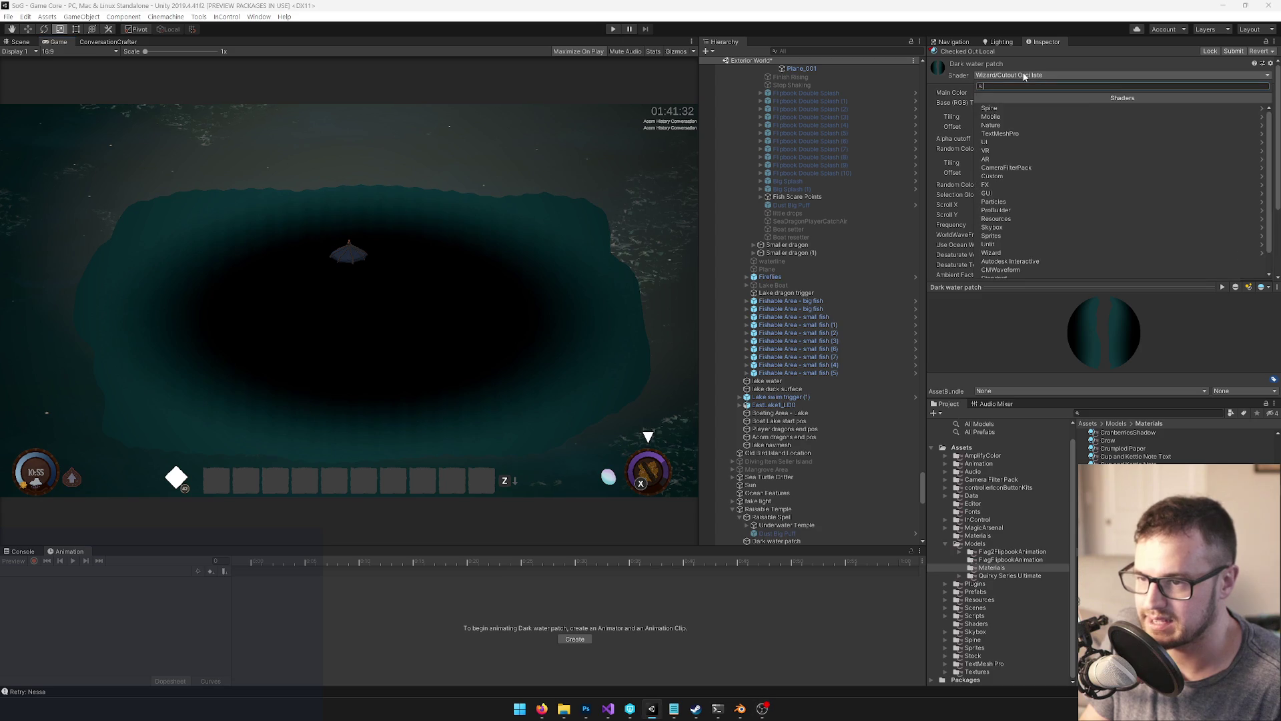
{"action": "type", "text": "water"}
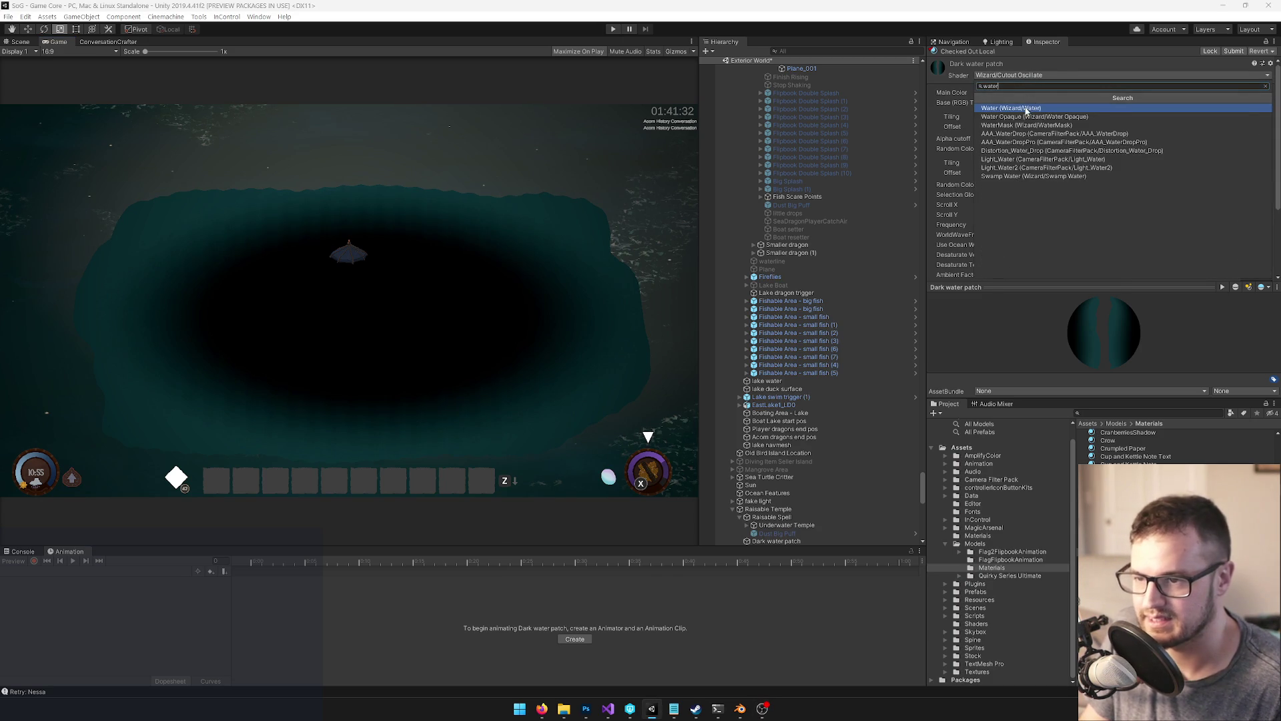
{"action": "left_click", "coordinate": [1026, 110]}
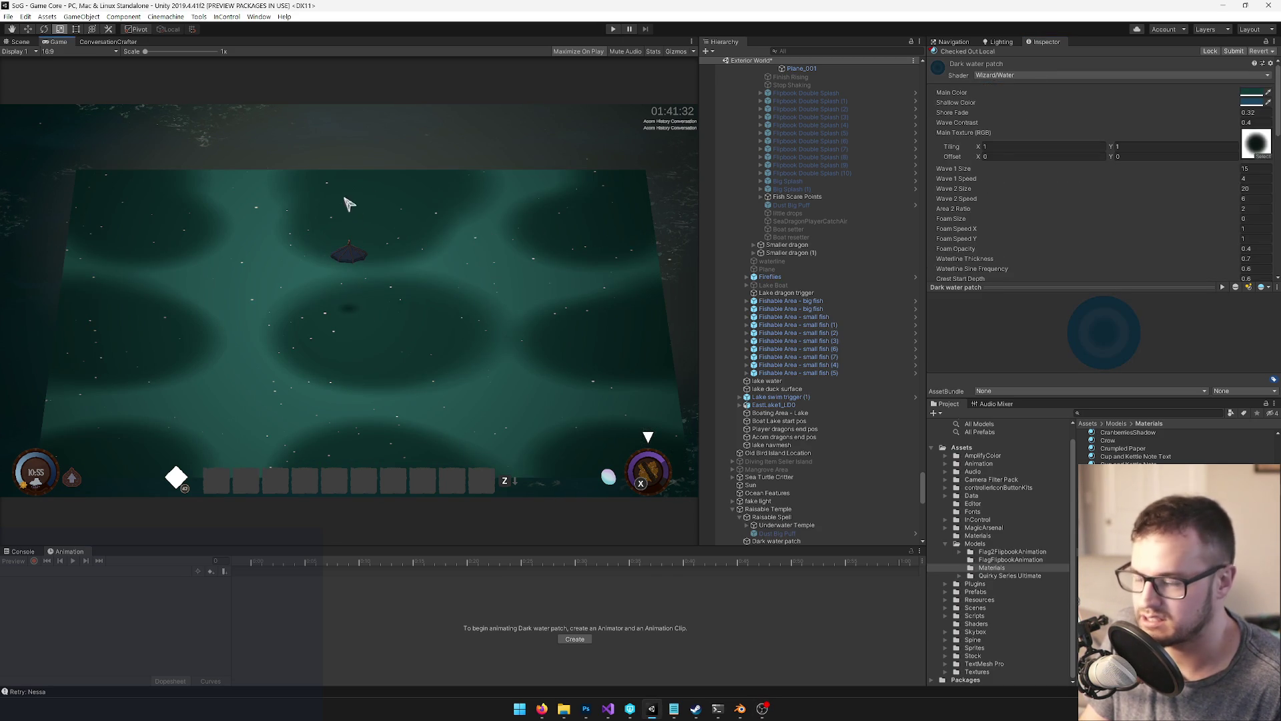
{"action": "left_click", "coordinate": [18, 43]}
{"action": "mouse_move", "coordinate": [477, 154]}
{"action": "left_mouse_down"}
{"action": "mouse_move", "coordinate": [487, 195]}
{"action": "mouse_move", "coordinate": [447, 195]}
{"action": "mouse_move", "coordinate": [460, 192]}
{"action": "left_mouse_up"}
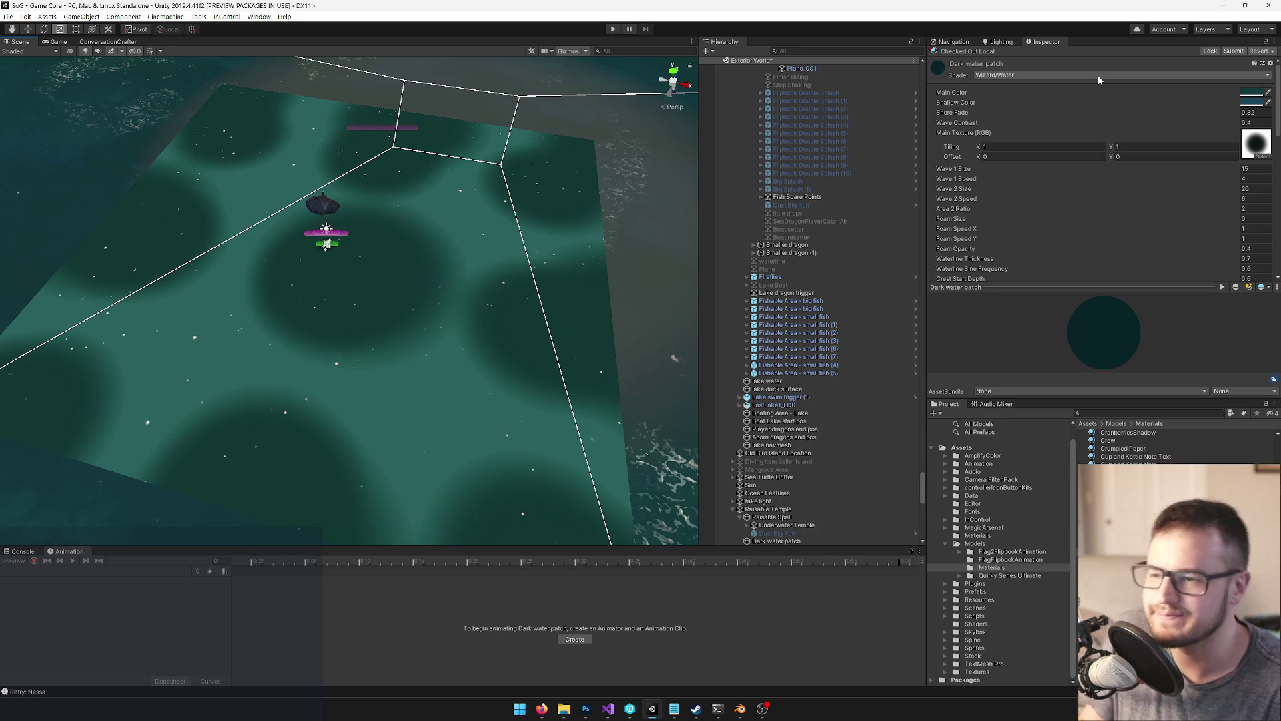
Apply the Wizard/DiffractedReflection shader and orbit around the resulting white water patches
{"action": "left_click", "coordinate": [1097, 78]}
{"action": "type", "text": "diff"}
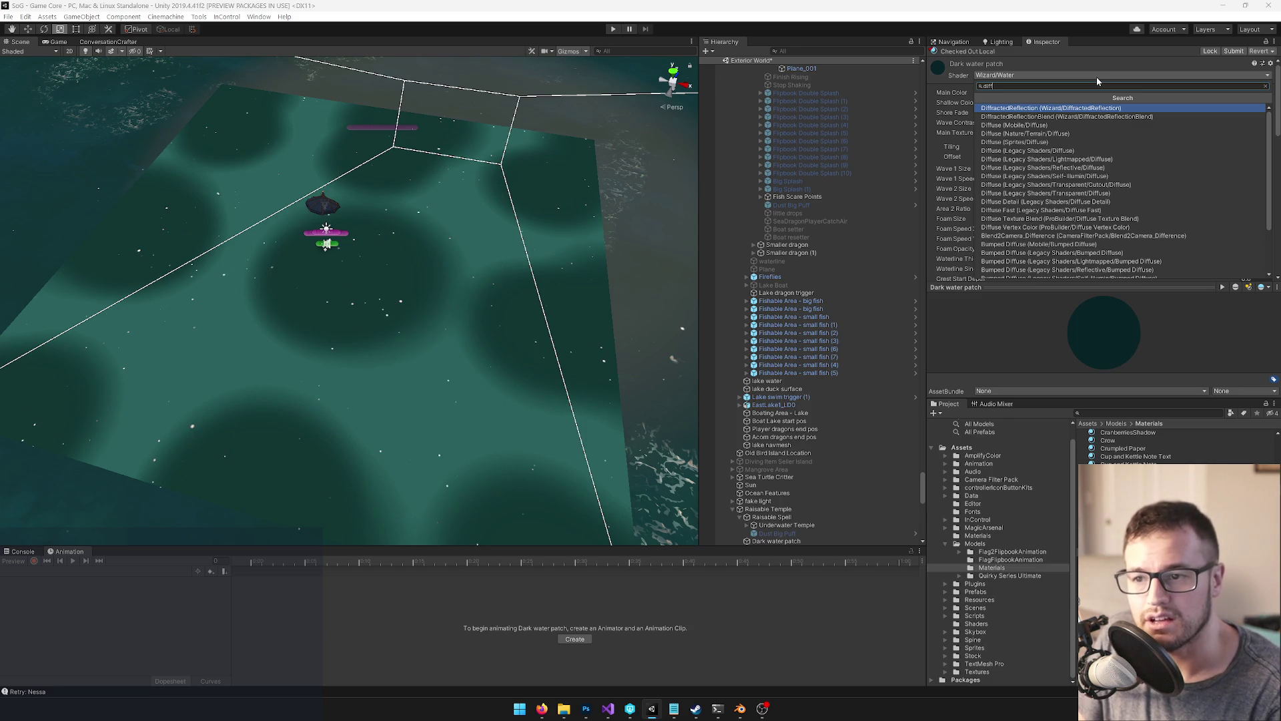
{"action": "key", "text": "Return"}
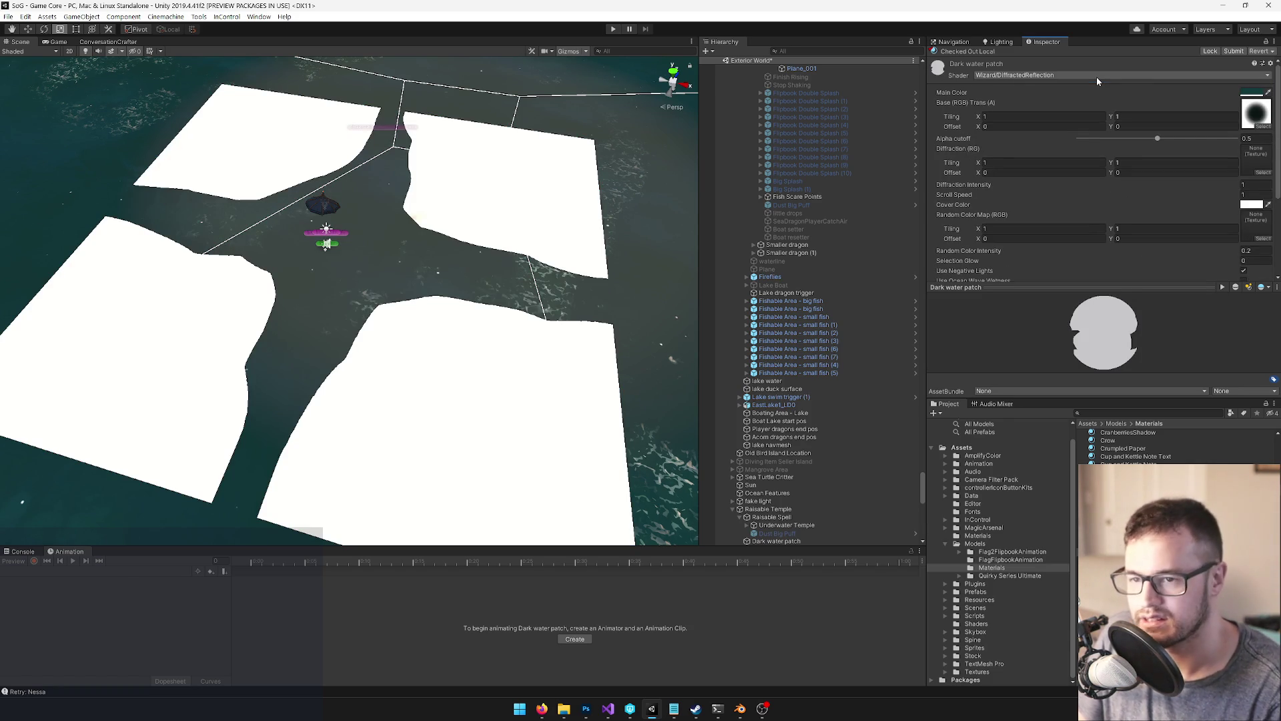
{"action": "mouse_move", "coordinate": [158, 339]}
{"action": "left_mouse_down"}
{"action": "mouse_move", "coordinate": [206, 295]}
{"action": "mouse_move", "coordinate": [600, 220]}
{"action": "left_mouse_up"}
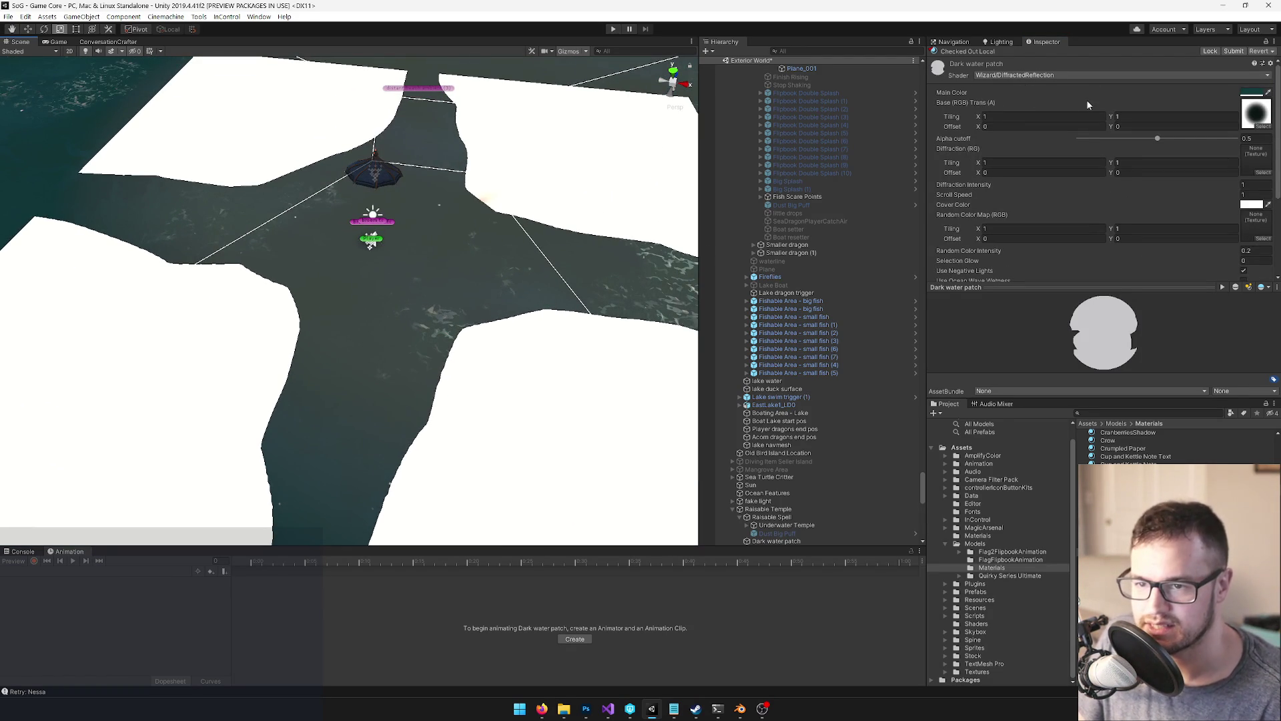
{"action": "mouse_move", "coordinate": [400, 220]}
{"action": "left_mouse_down"}
{"action": "mouse_move", "coordinate": [428, 227]}
{"action": "mouse_move", "coordinate": [360, 276]}
{"action": "mouse_move", "coordinate": [365, 207]}
{"action": "left_mouse_up"}
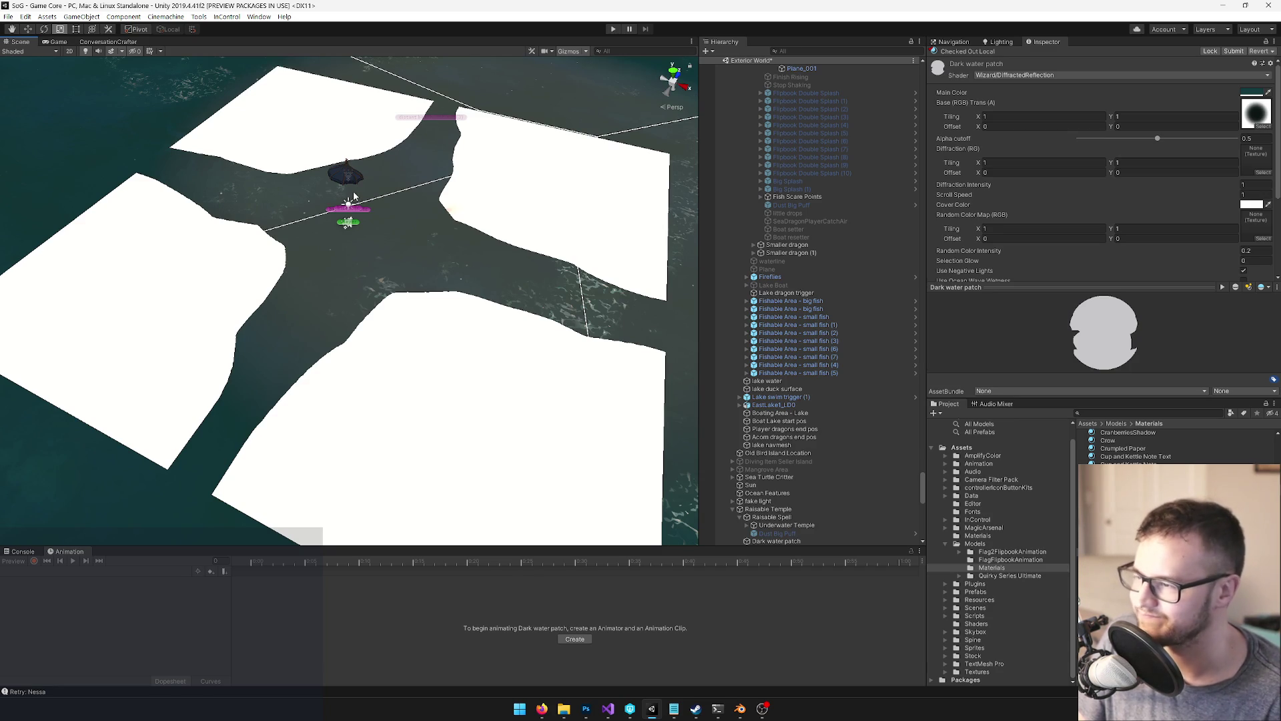
{"action": "scroll", "coordinate": [453, 210], "scroll_direction": "down", "scroll_amount": 5}
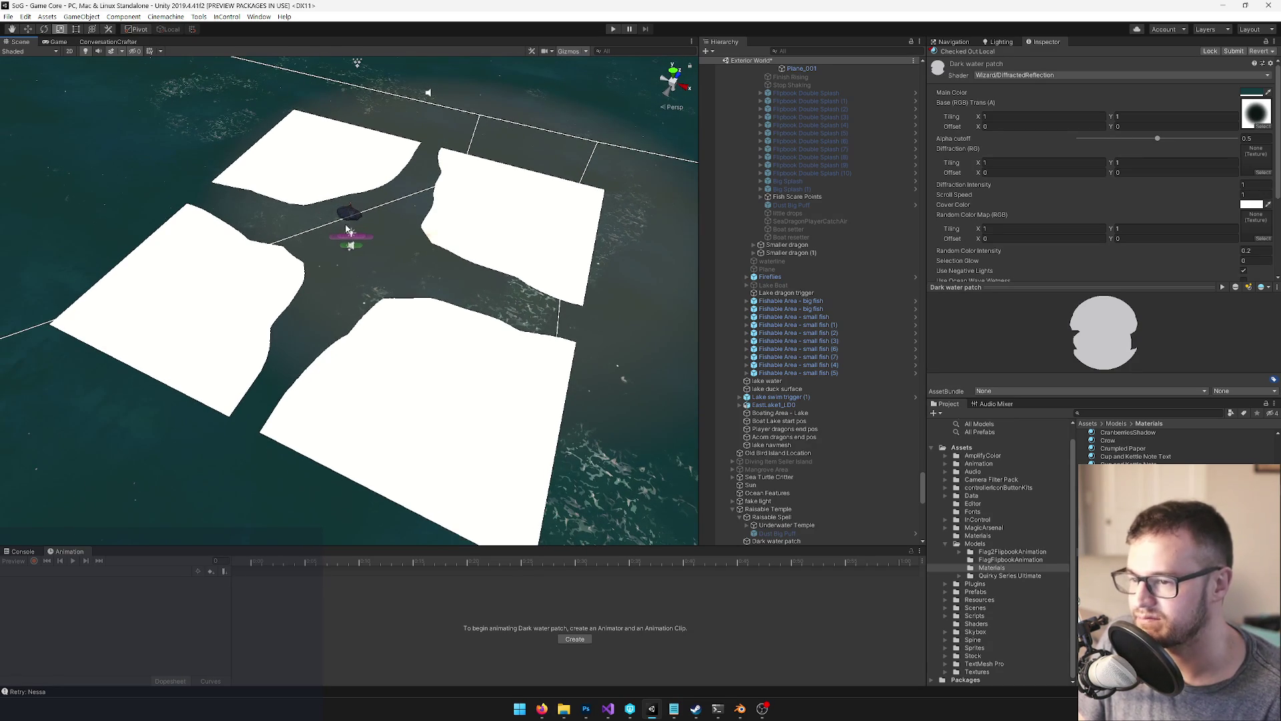
{"action": "scroll", "coordinate": [451, 326], "scroll_direction": "up", "scroll_amount": 1}
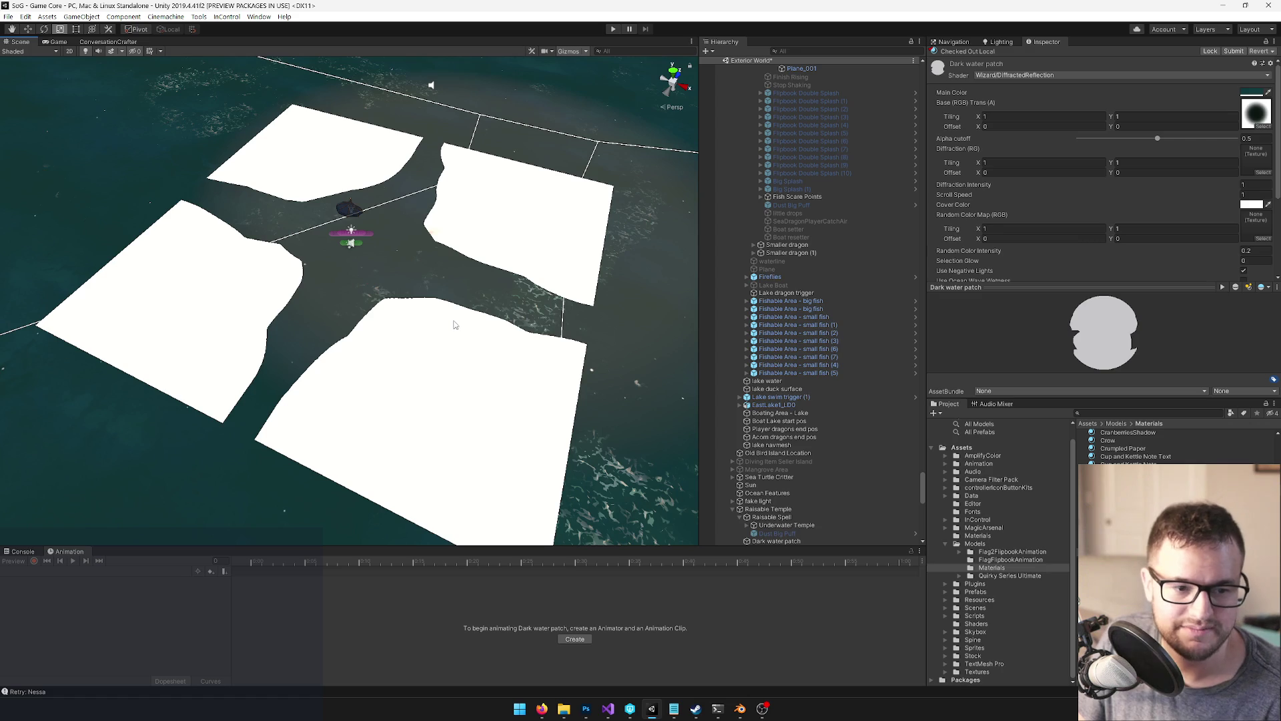
{"action": "scroll", "coordinate": [1040, 87], "scroll_direction": "down", "scroll_amount": 4}
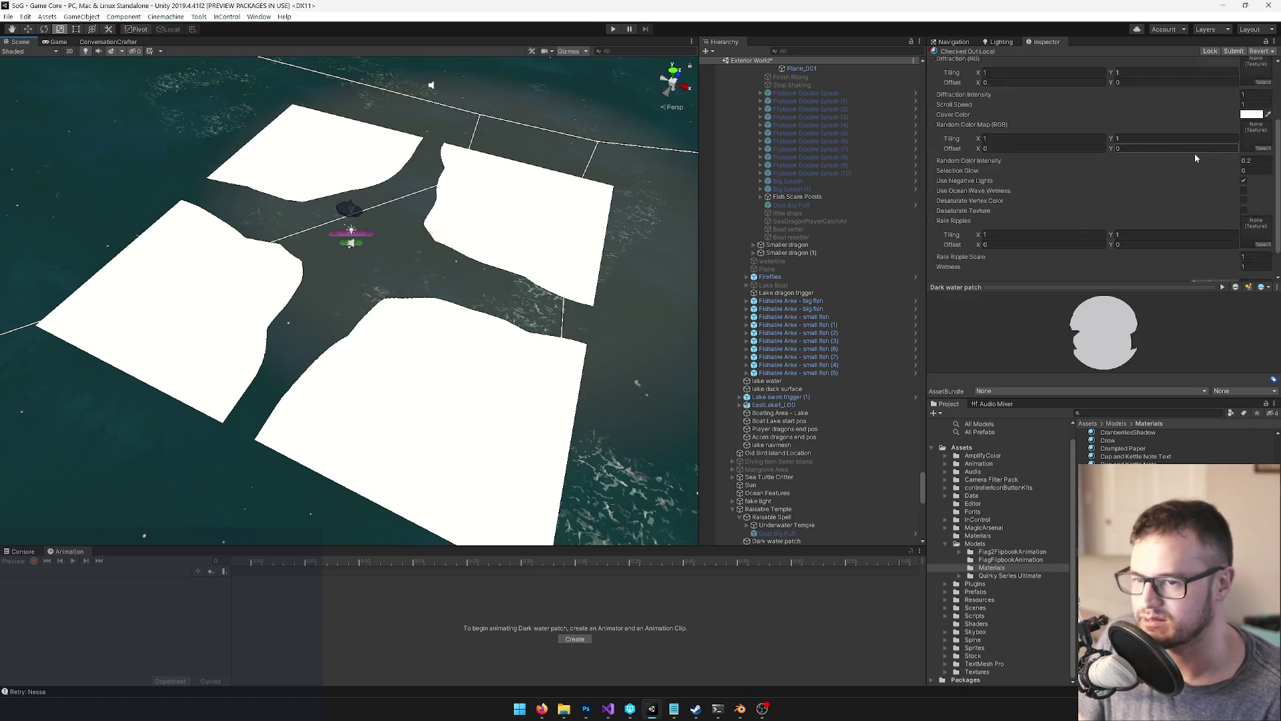
{"action": "scroll", "coordinate": [814, 173], "scroll_direction": "up", "scroll_amount": 4}
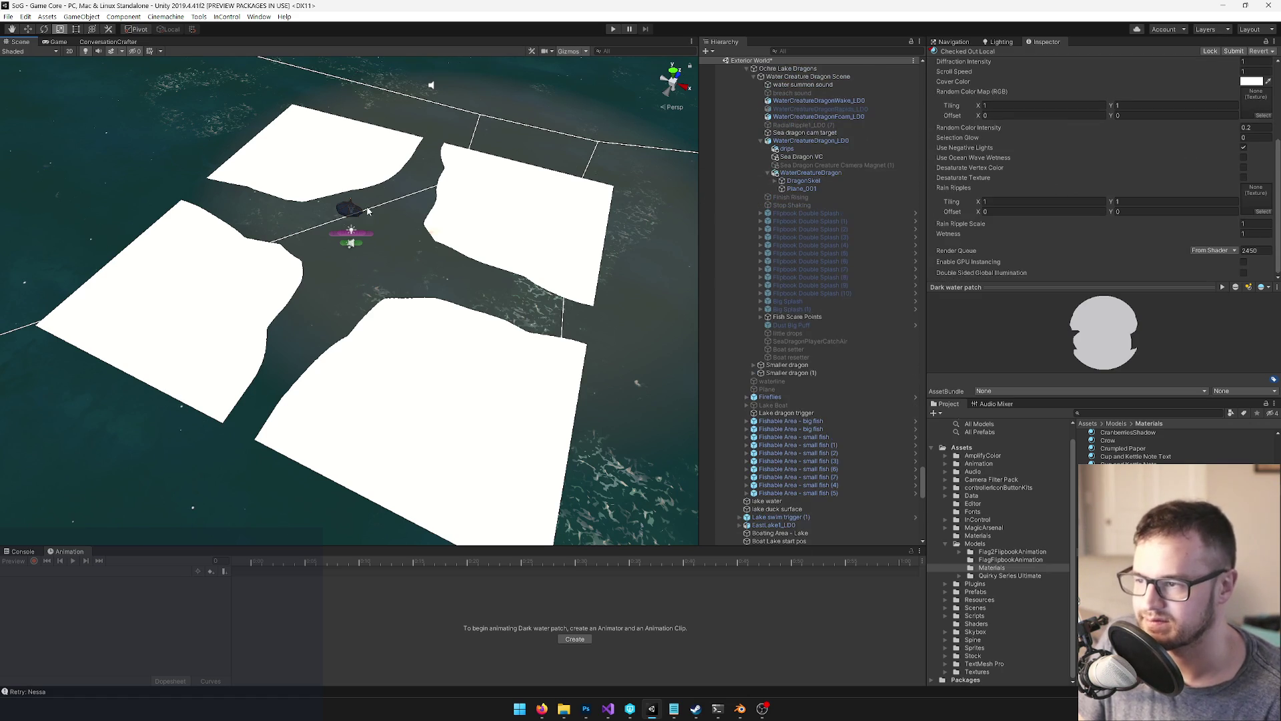
{"action": "scroll", "coordinate": [433, 244], "scroll_direction": "down", "scroll_amount": 3}
Select the Dark water patch plane and reopen its Element 0 material for editing
{"action": "left_click", "coordinate": [434, 244]}
{"action": "scroll", "coordinate": [447, 241], "scroll_direction": "up", "scroll_amount": 3}
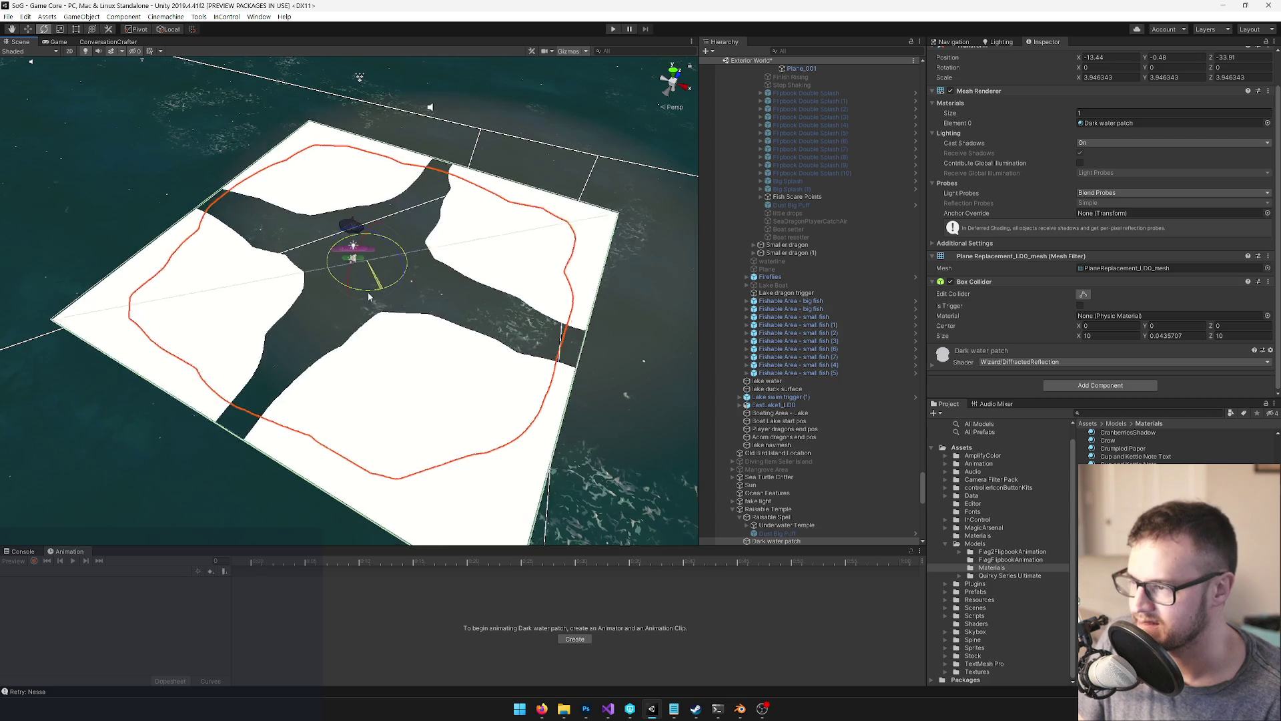
{"action": "left_click", "coordinate": [1089, 124]}
{"action": "double_click", "coordinate": [1089, 124]}
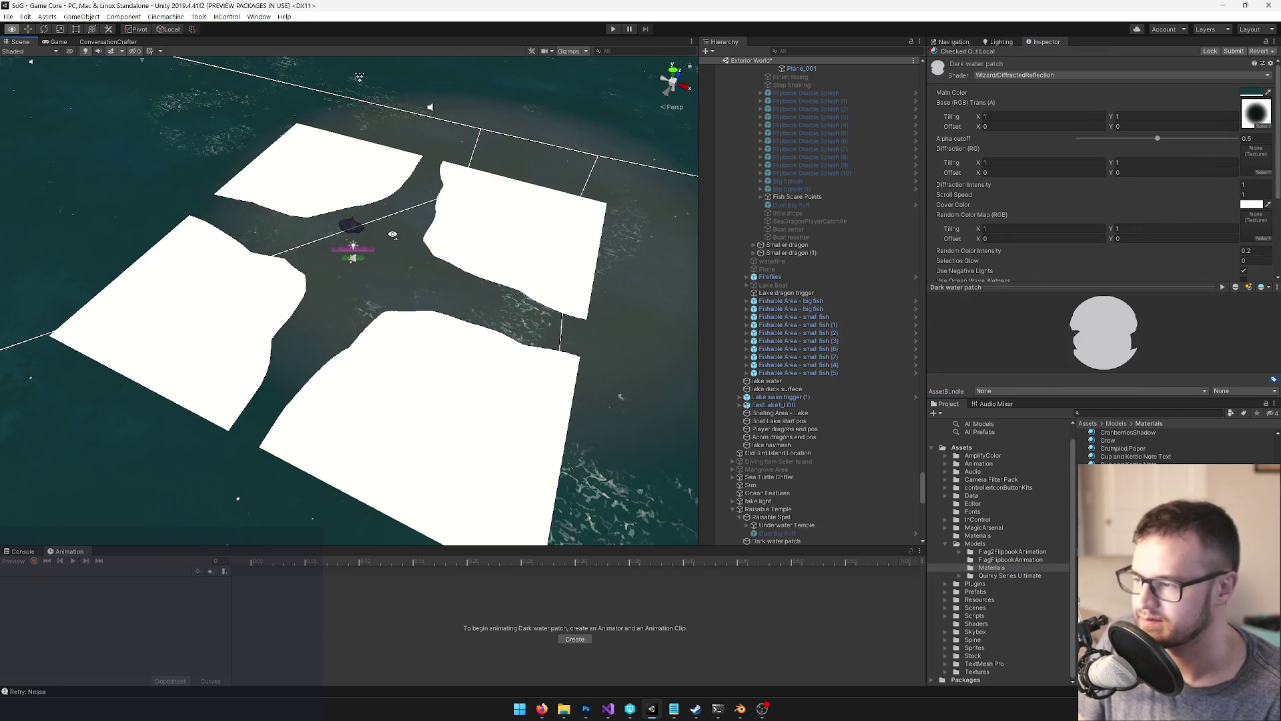
{"action": "scroll", "coordinate": [394, 235], "scroll_direction": "up", "scroll_amount": 4}
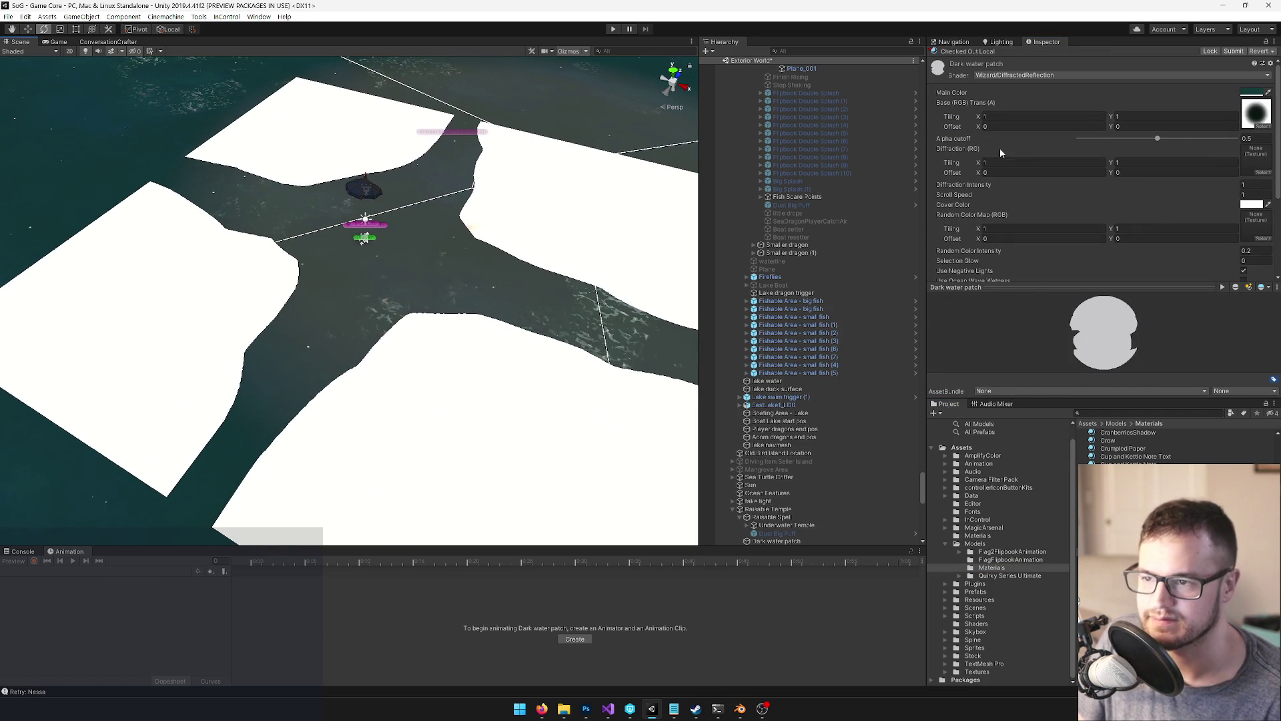
Change the material's shader to Wizard/DiffractedReflectionBlend, found by searching 'diffr'
{"action": "left_click", "coordinate": [1047, 75]}
{"action": "type", "text": "decal"}
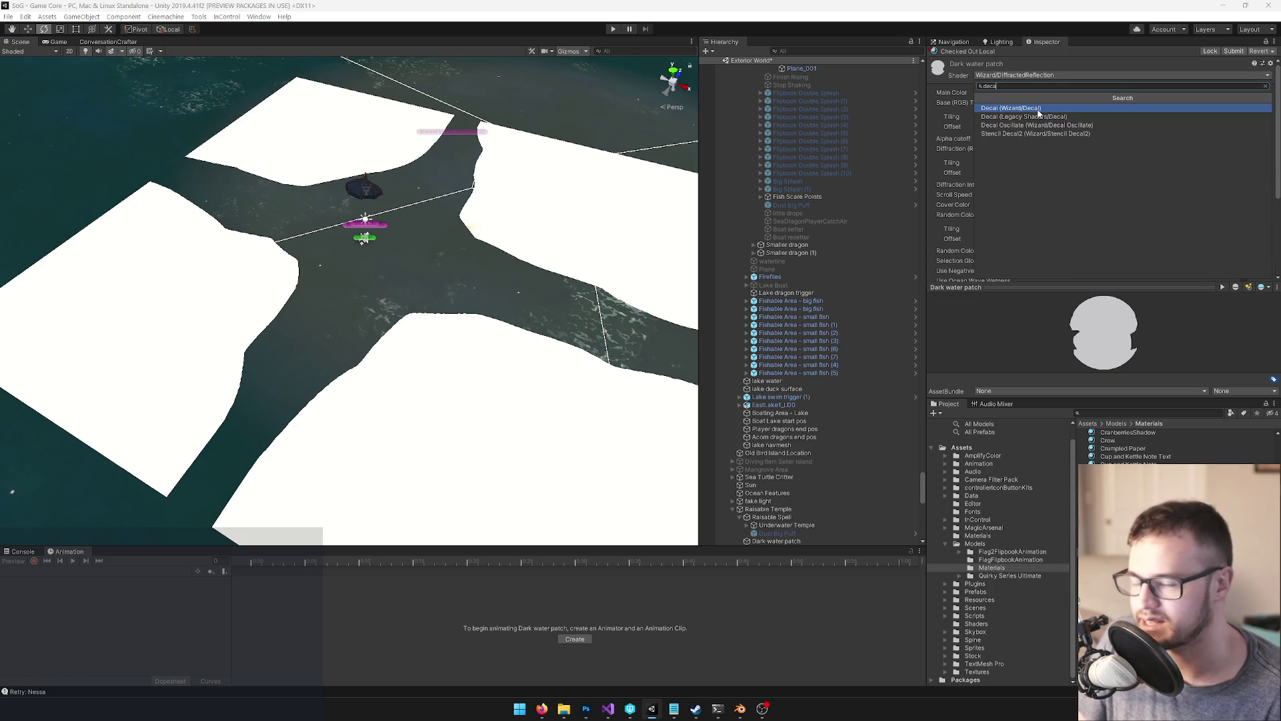
{"action": "key", "text": "BackSpace"}
{"action": "key", "text": "BackSpace"}
{"action": "key", "text": "BackSpace"}
{"action": "type", "text": "diffr"}
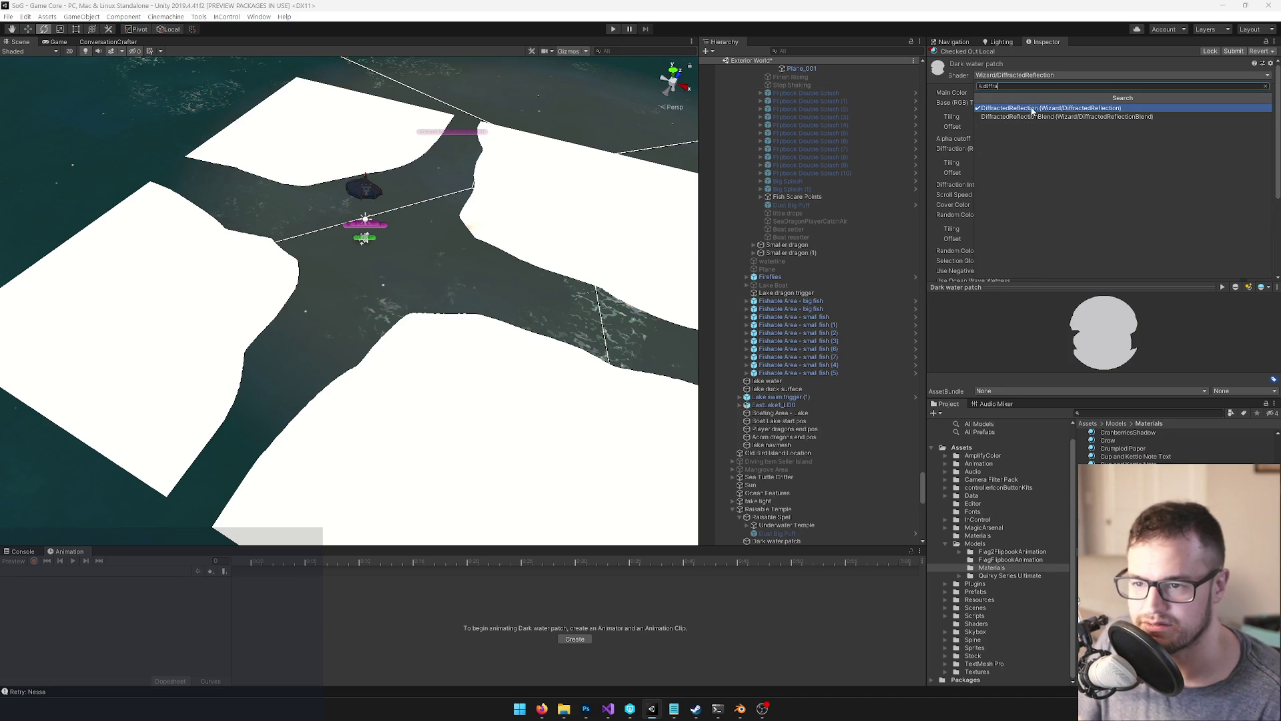
{"action": "left_click", "coordinate": [1035, 117]}
{"action": "scroll", "coordinate": [394, 215], "scroll_direction": "down", "scroll_amount": 8}
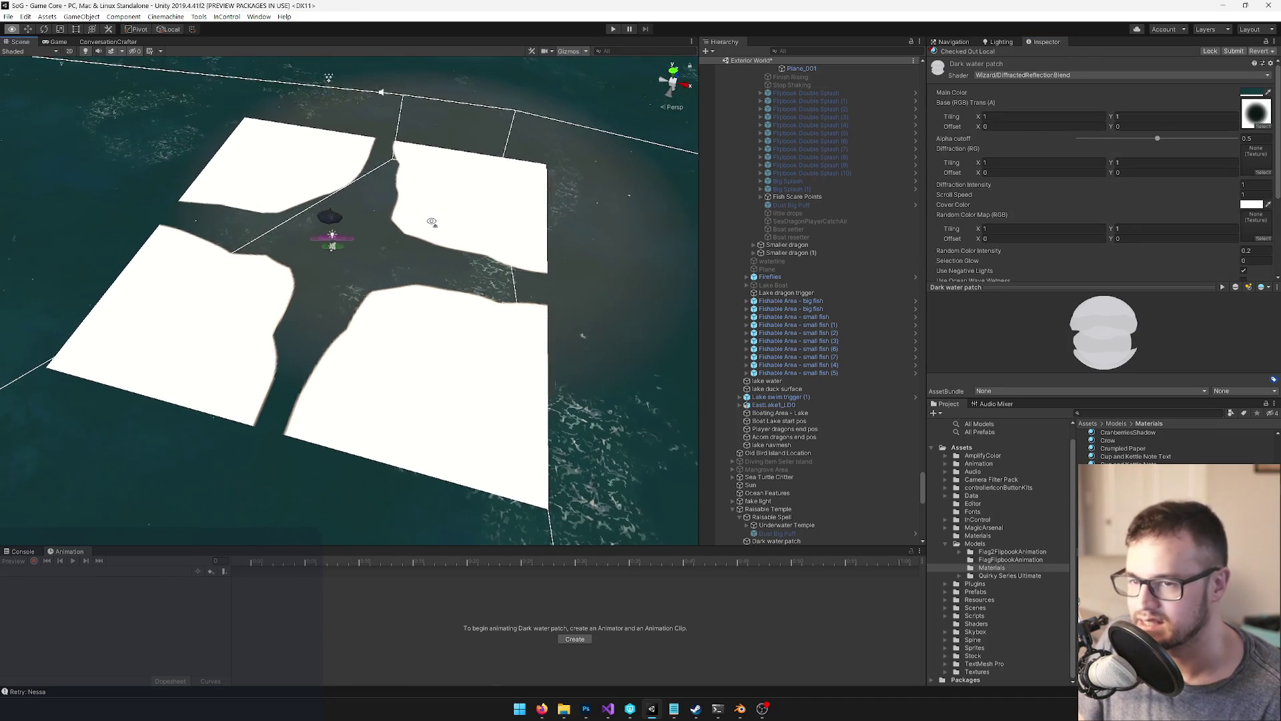
{"action": "scroll", "coordinate": [431, 221], "scroll_direction": "up", "scroll_amount": 5}
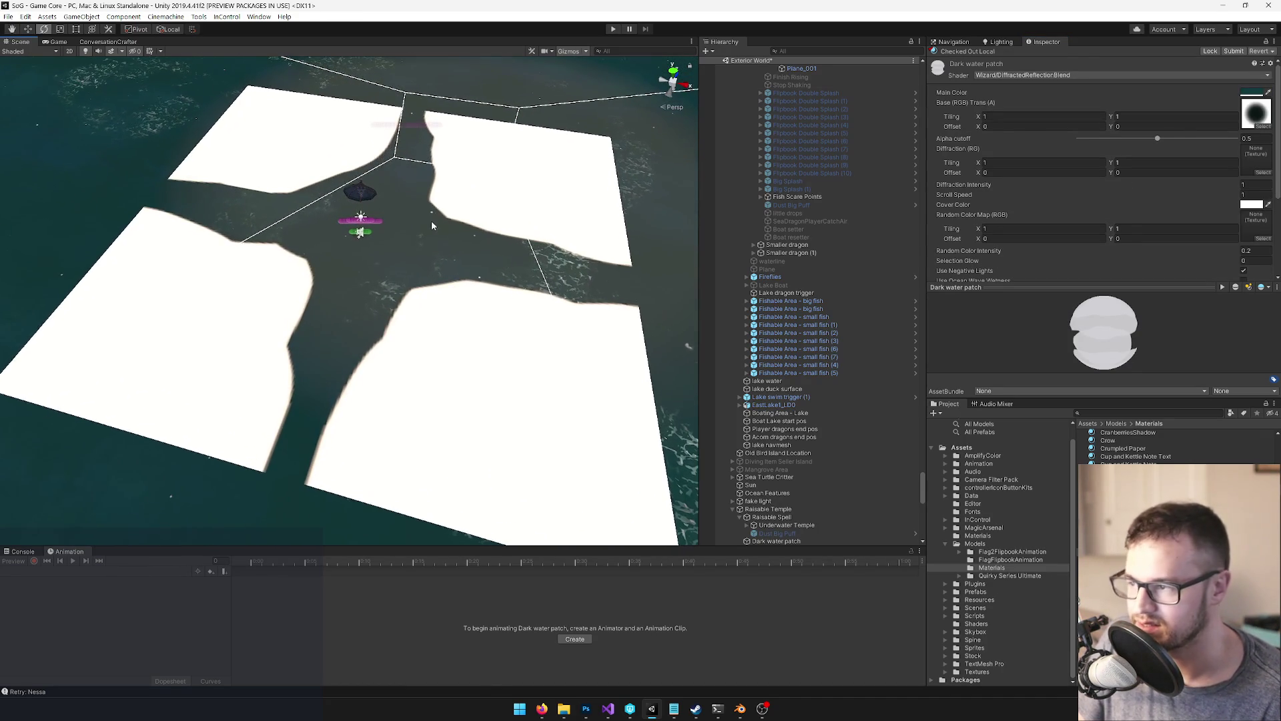
{"action": "scroll", "coordinate": [433, 224], "scroll_direction": "down", "scroll_amount": 3}
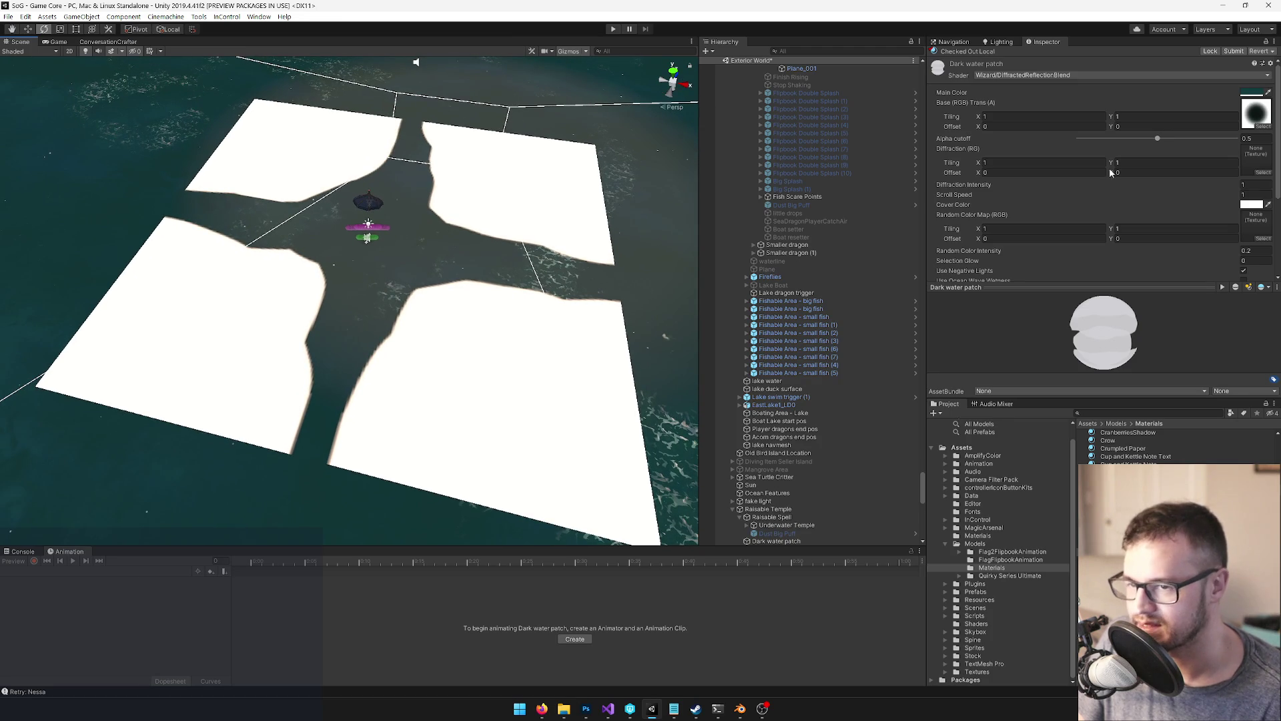
{"action": "left_click", "coordinate": [1267, 127]}
Compare the radial gradient textures and settle on RadialGradient as the main texture
{"action": "type", "text": "grad"}
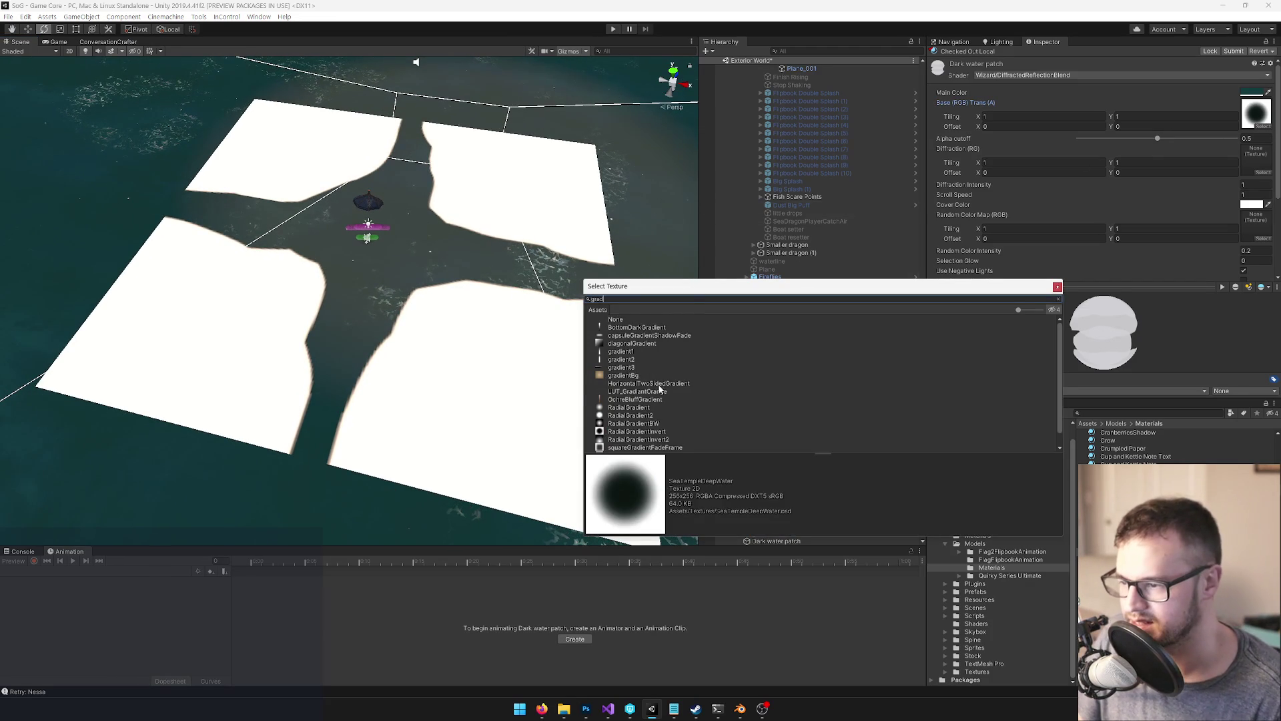
{"action": "left_click", "coordinate": [631, 408]}
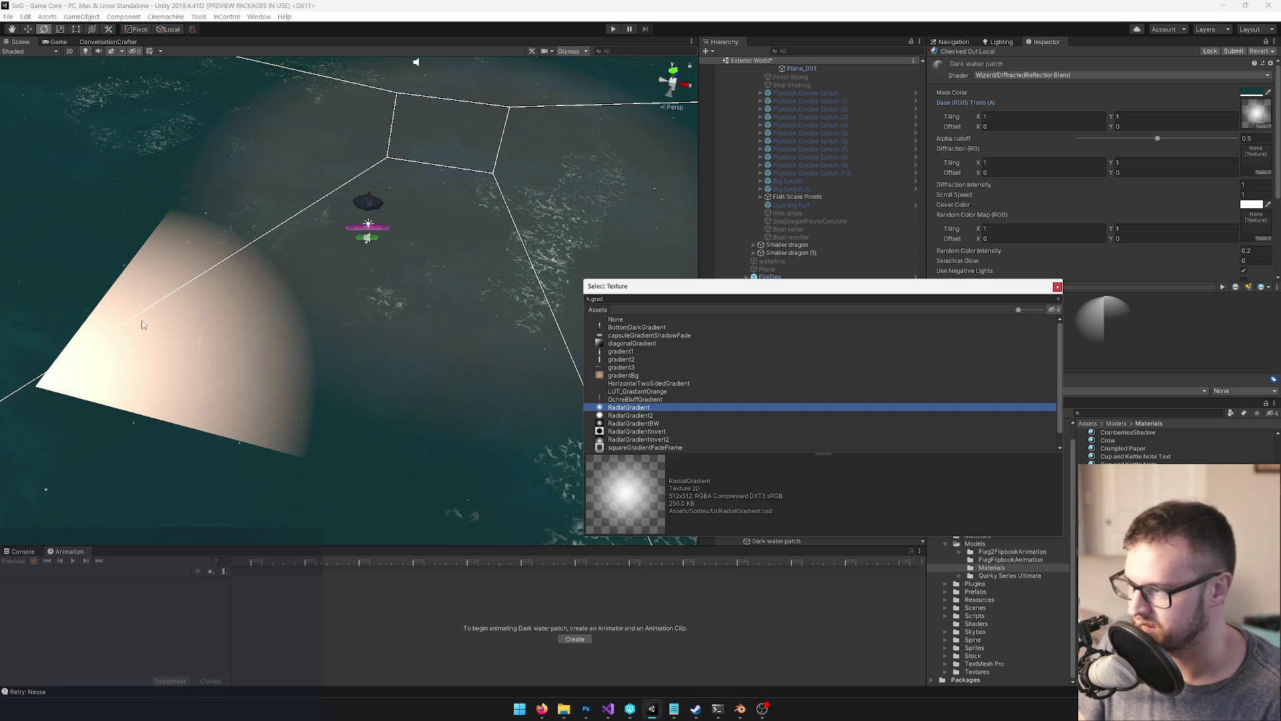
{"action": "left_click", "coordinate": [629, 417]}
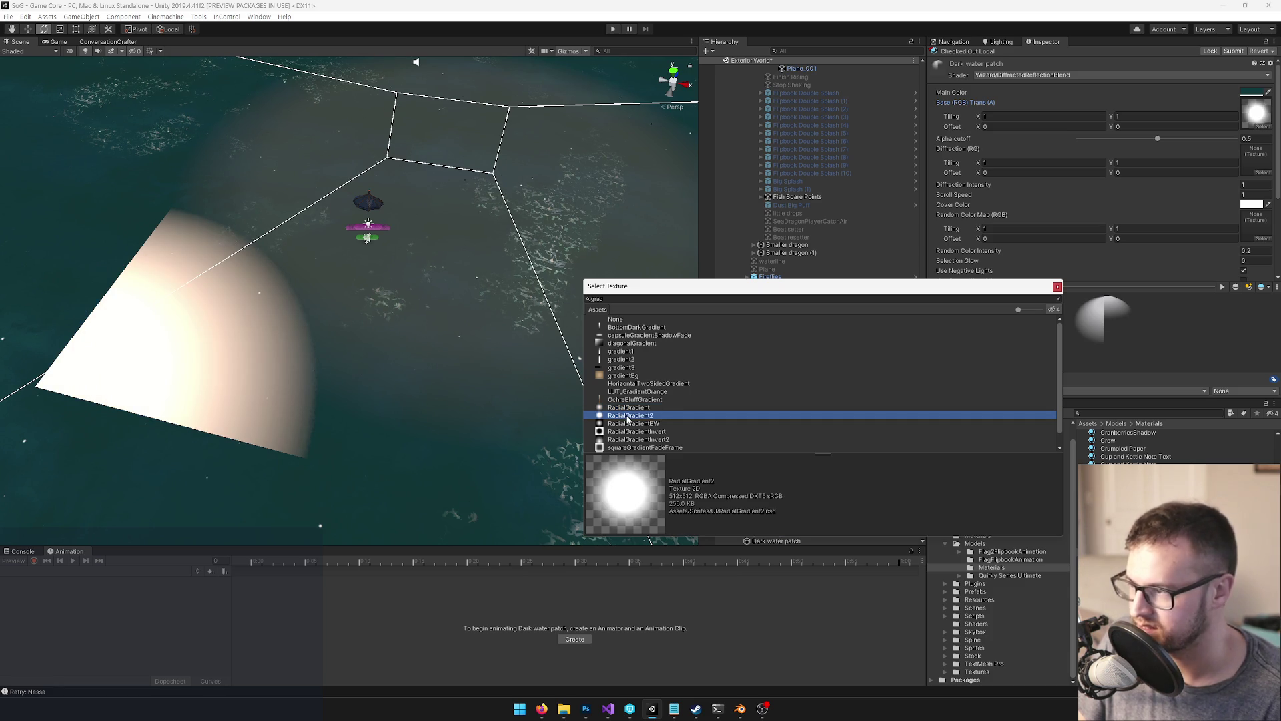
{"action": "left_click", "coordinate": [627, 424]}
{"action": "left_click", "coordinate": [631, 415]}
{"action": "scroll", "coordinate": [646, 420], "scroll_direction": "down", "scroll_amount": 1}
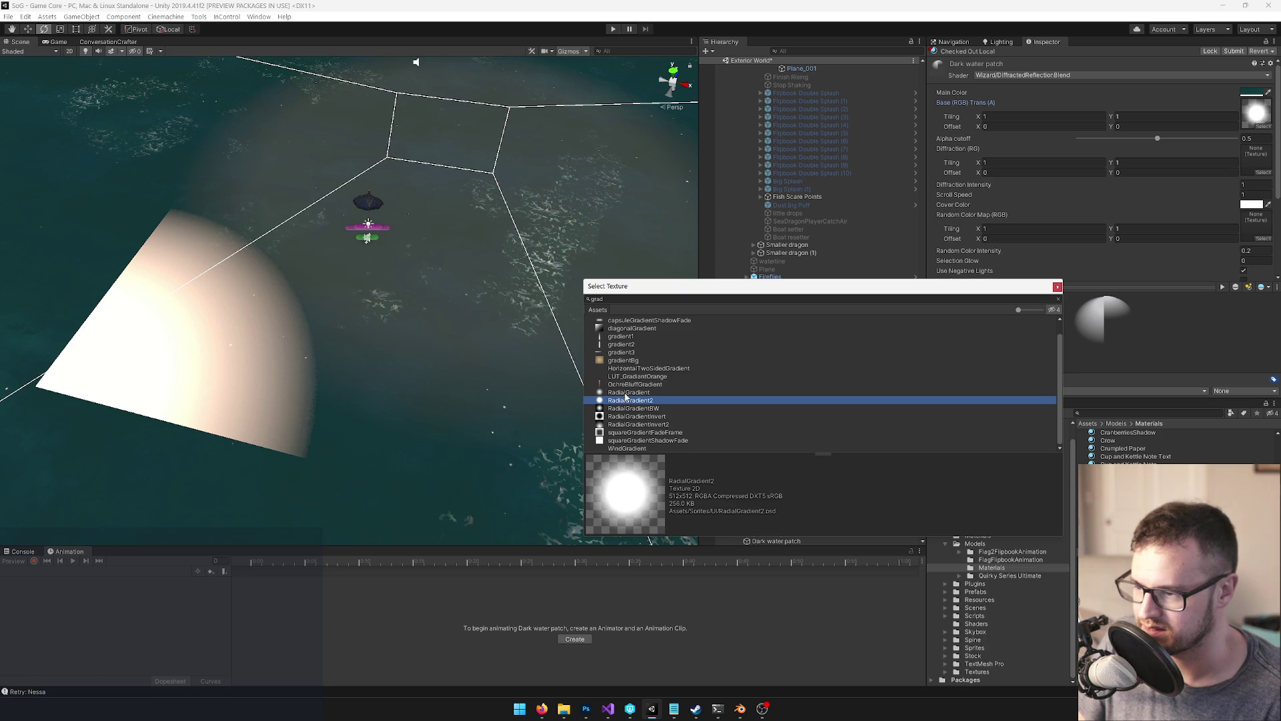
{"action": "left_click", "coordinate": [627, 394]}
{"action": "double_click", "coordinate": [626, 394]}
{"action": "mouse_move", "coordinate": [650, 467]}
{"action": "left_mouse_down"}
{"action": "mouse_move", "coordinate": [356, 350]}
{"action": "mouse_move", "coordinate": [694, 294]}
{"action": "left_mouse_up"}
Set the texture offset to 0.5 on X and Y and frame the lit patch
{"action": "type", "text": ".5"}
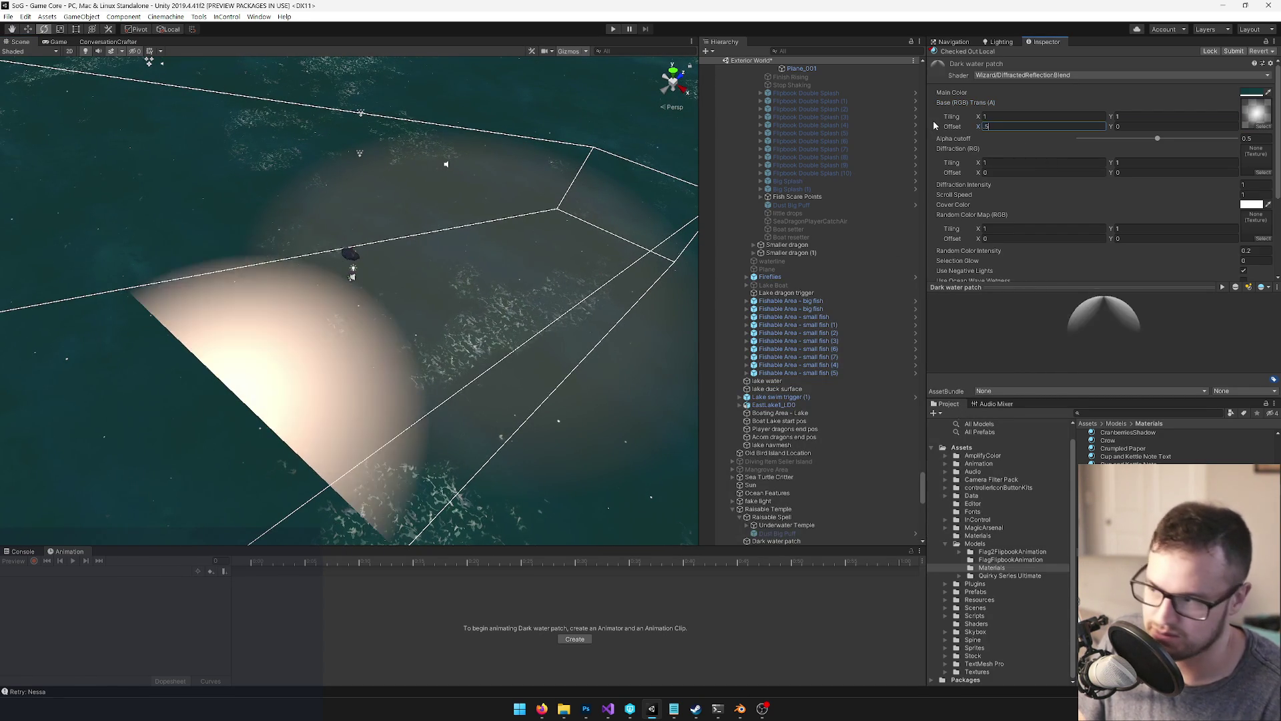
{"action": "key", "text": "Tab"}
{"action": "type", "text": ".5"}
{"action": "mouse_move", "coordinate": [265, 244]}
{"action": "left_mouse_down"}
{"action": "mouse_move", "coordinate": [391, 222]}
{"action": "mouse_move", "coordinate": [374, 246]}
{"action": "left_mouse_up"}
{"action": "key", "text": "f"}
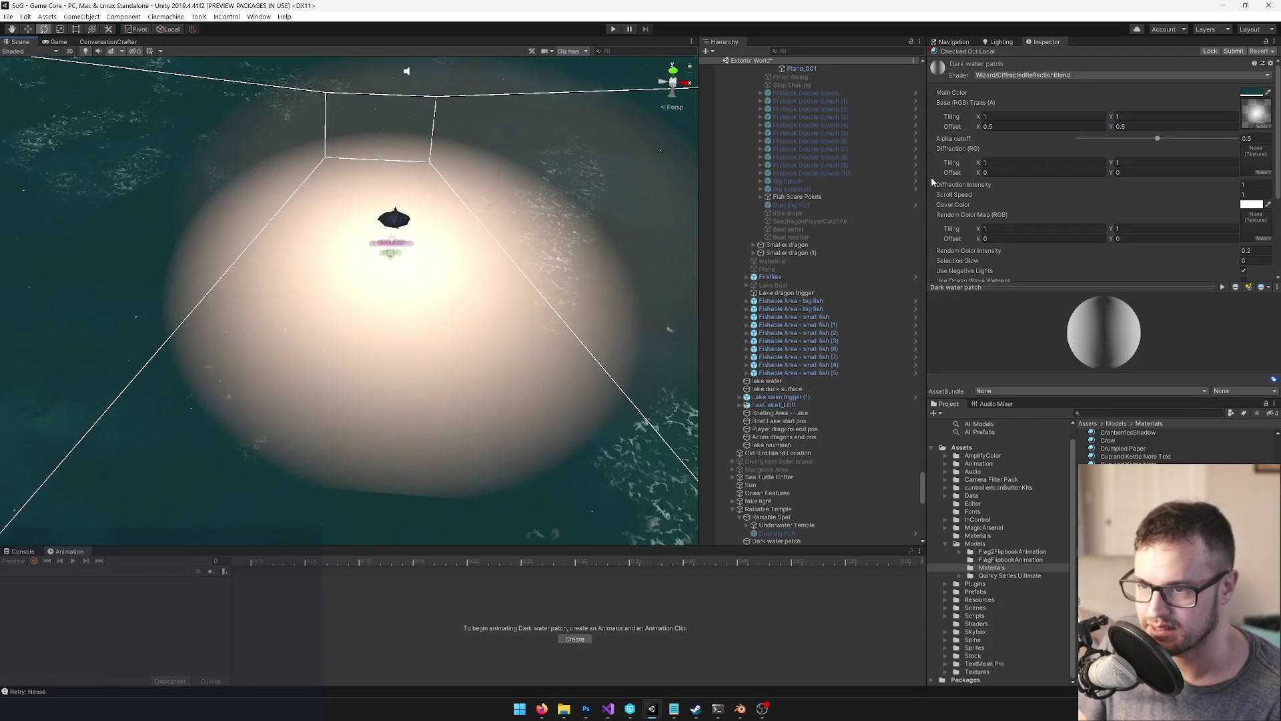
{"action": "left_click", "coordinate": [1263, 173]}
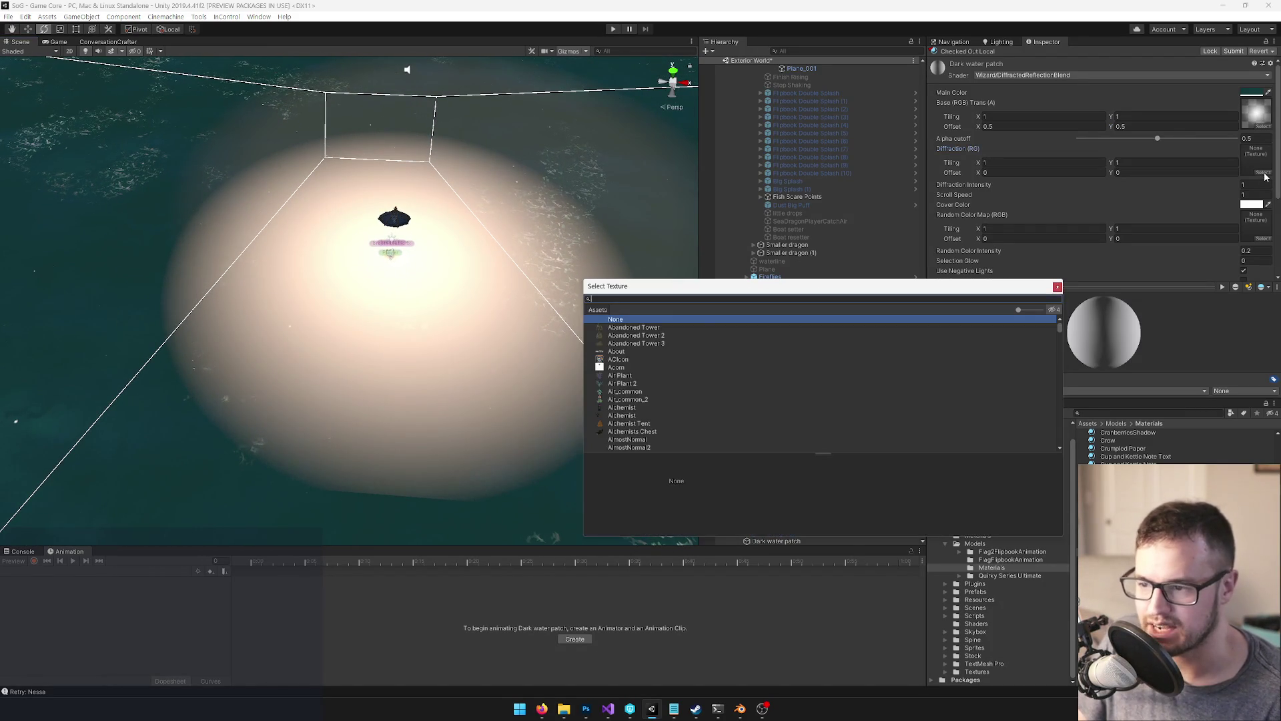
{"action": "type", "text": "diff"}
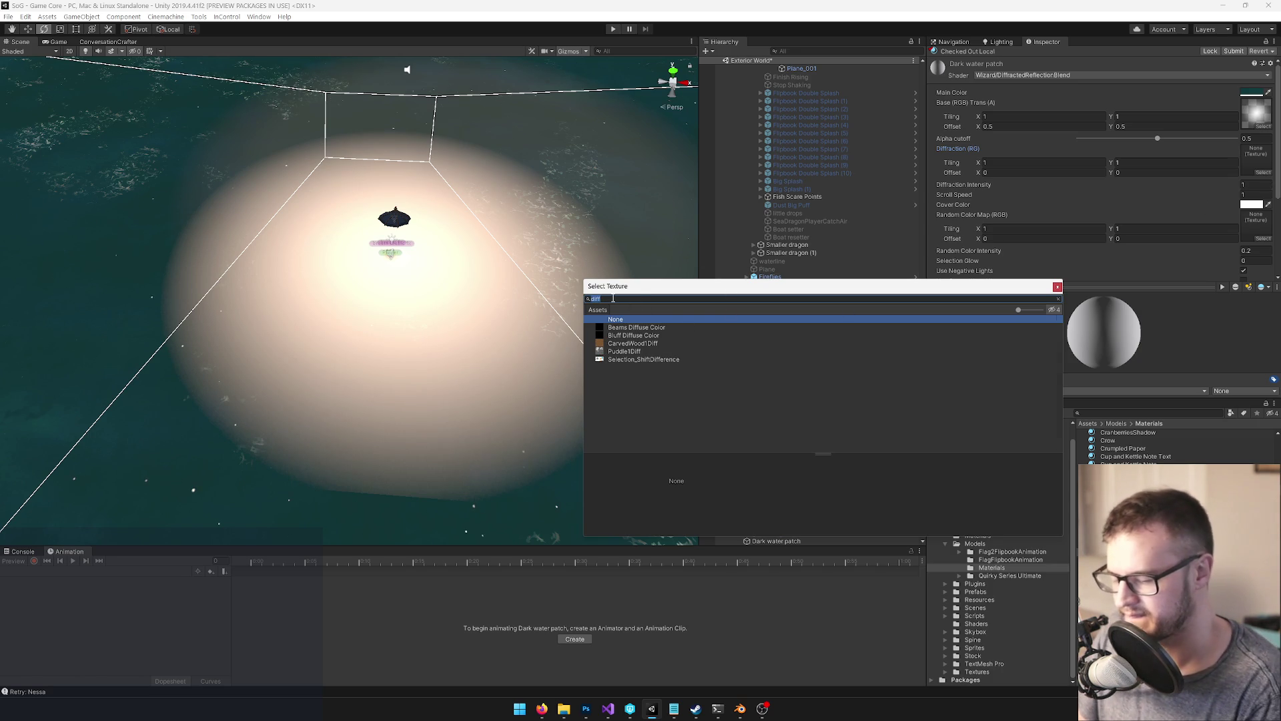
{"action": "type", "text": "water"}
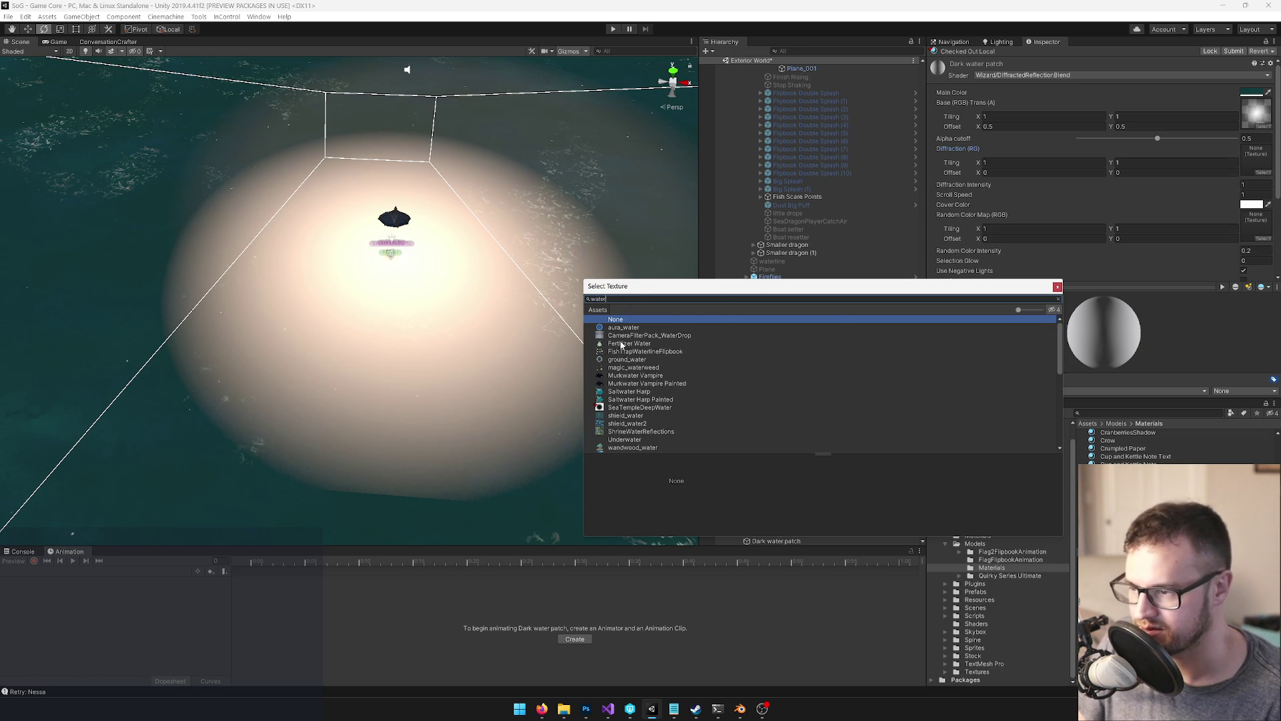
{"action": "scroll", "coordinate": [630, 361], "scroll_direction": "down", "scroll_amount": 2}
{"action": "scroll", "coordinate": [632, 363], "scroll_direction": "down", "scroll_amount": 4}
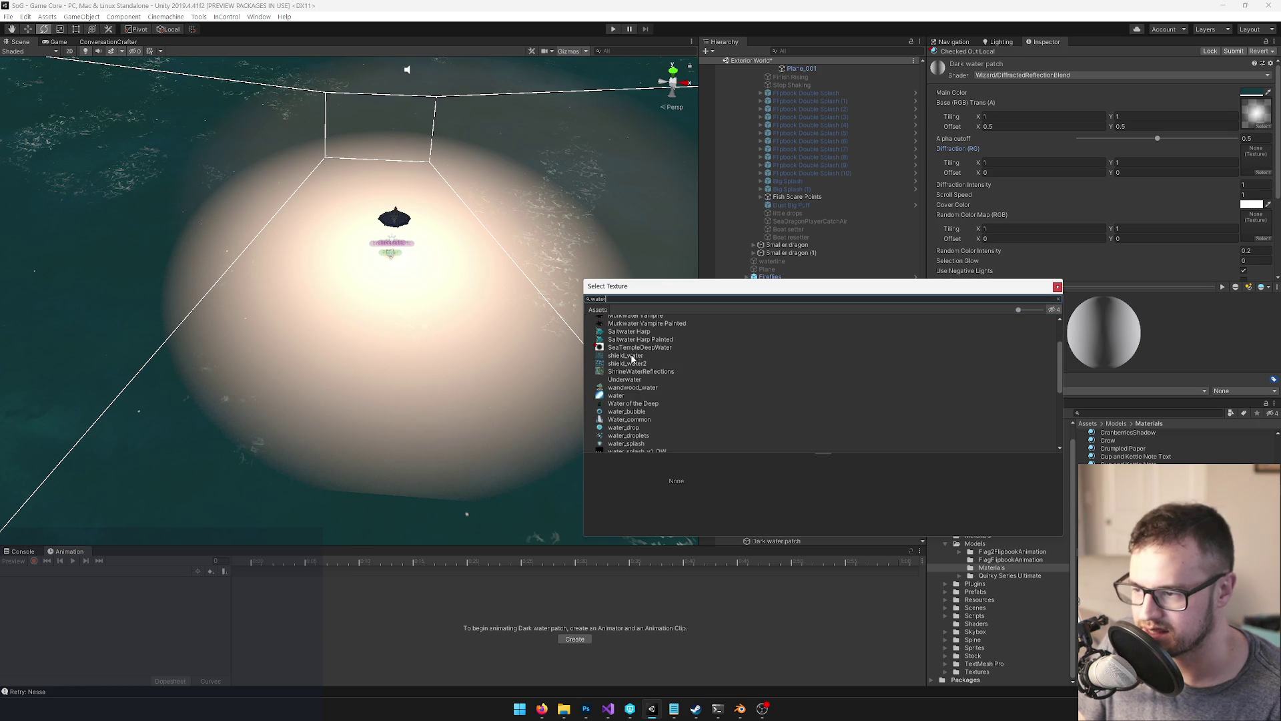
{"action": "scroll", "coordinate": [643, 381], "scroll_direction": "down", "scroll_amount": 2}
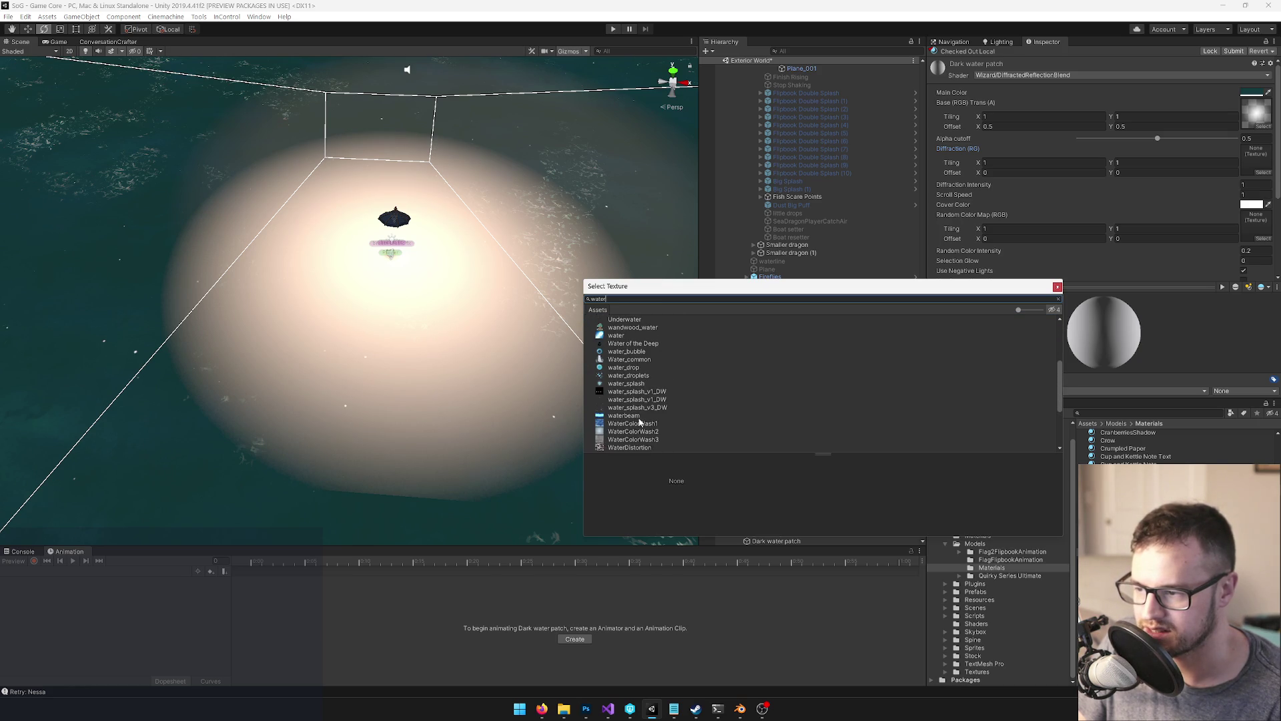
{"action": "left_click", "coordinate": [1057, 286]}
{"action": "left_click_drag", "start_coordinate": [352, 292], "coordinate": [209, 248]}
{"action": "left_click", "coordinate": [208, 249]}
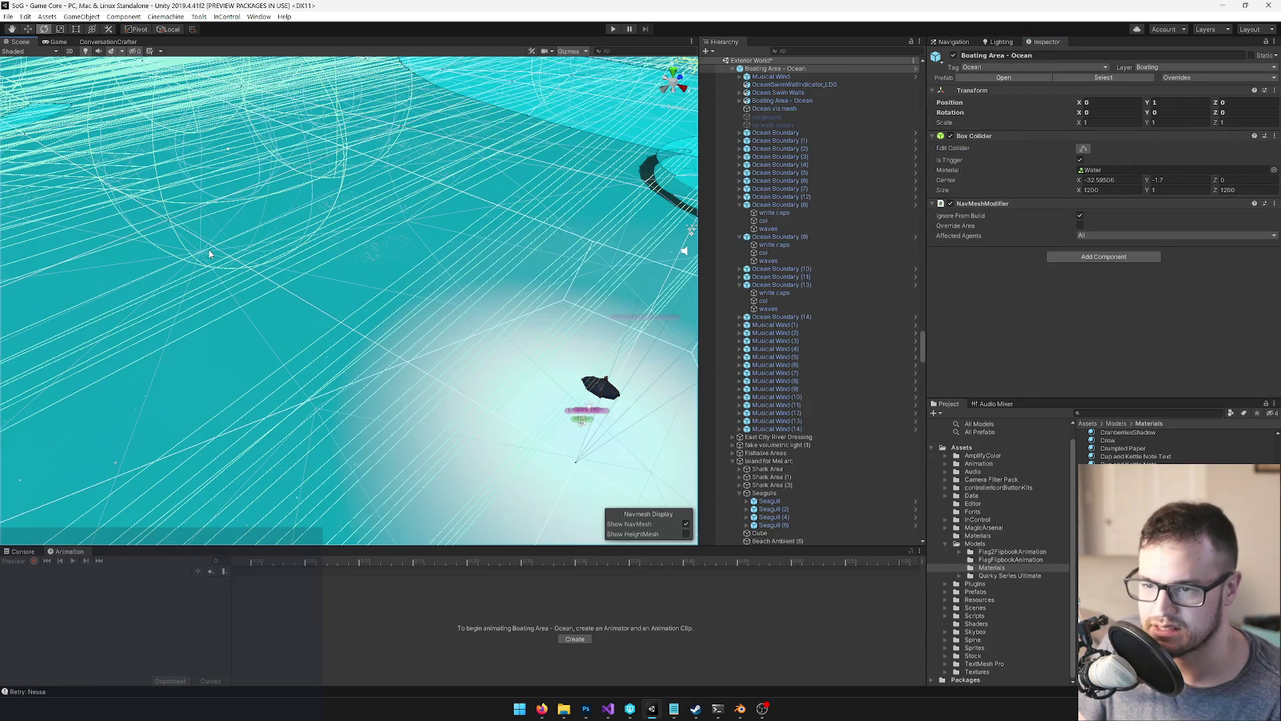
Select the glow object and open the Ocean material to locate its Noise texture
{"action": "left_click", "coordinate": [563, 411]}
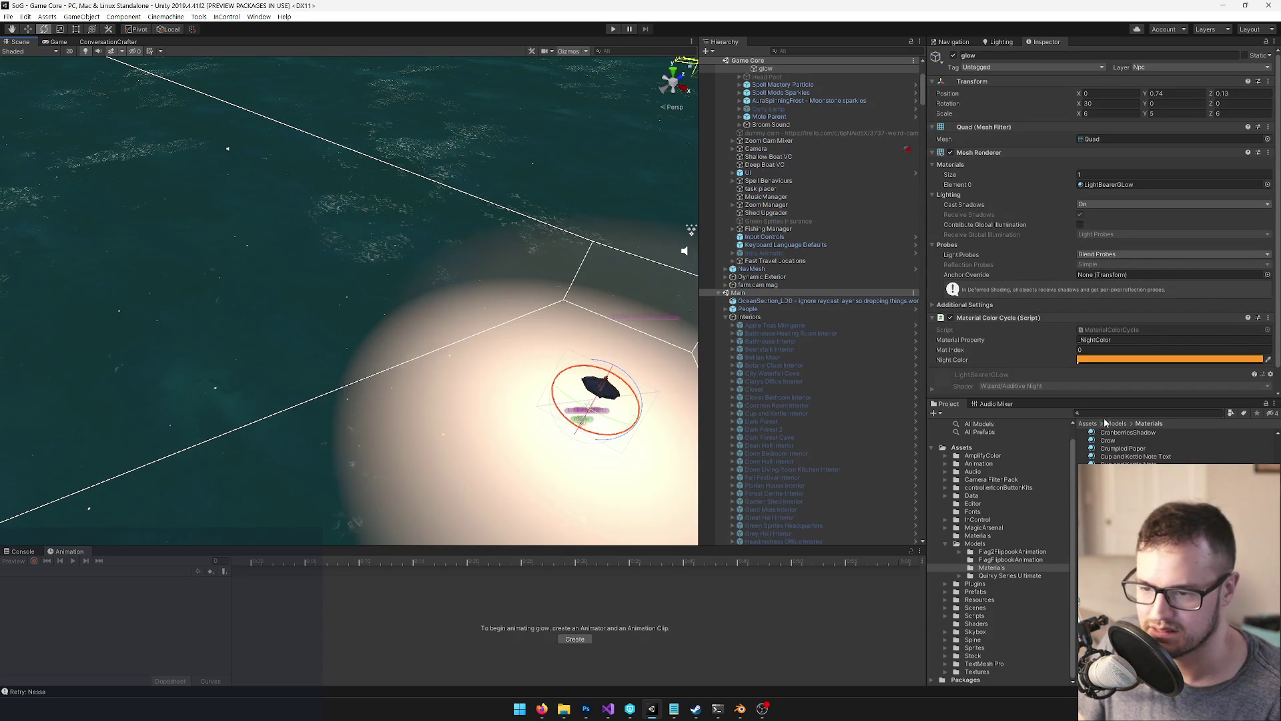
{"action": "type", "text": "ocean"}
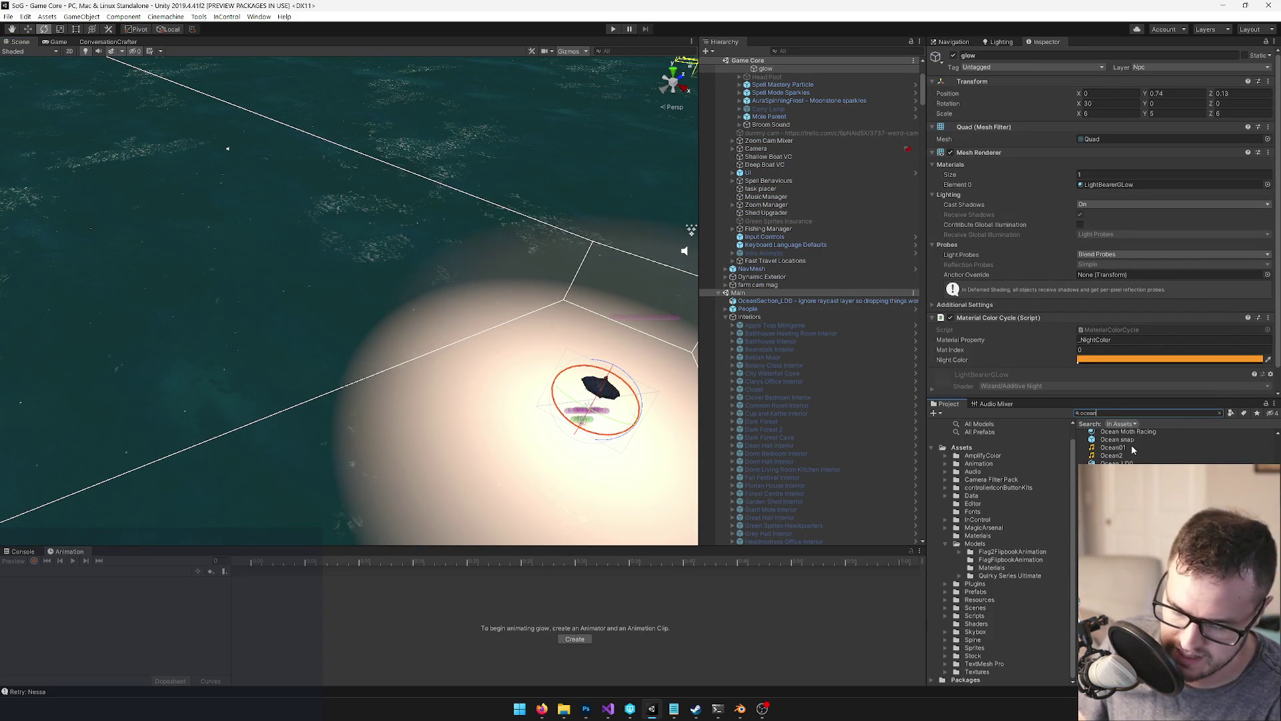
{"action": "scroll", "coordinate": [1131, 445], "scroll_direction": "up", "scroll_amount": 3}
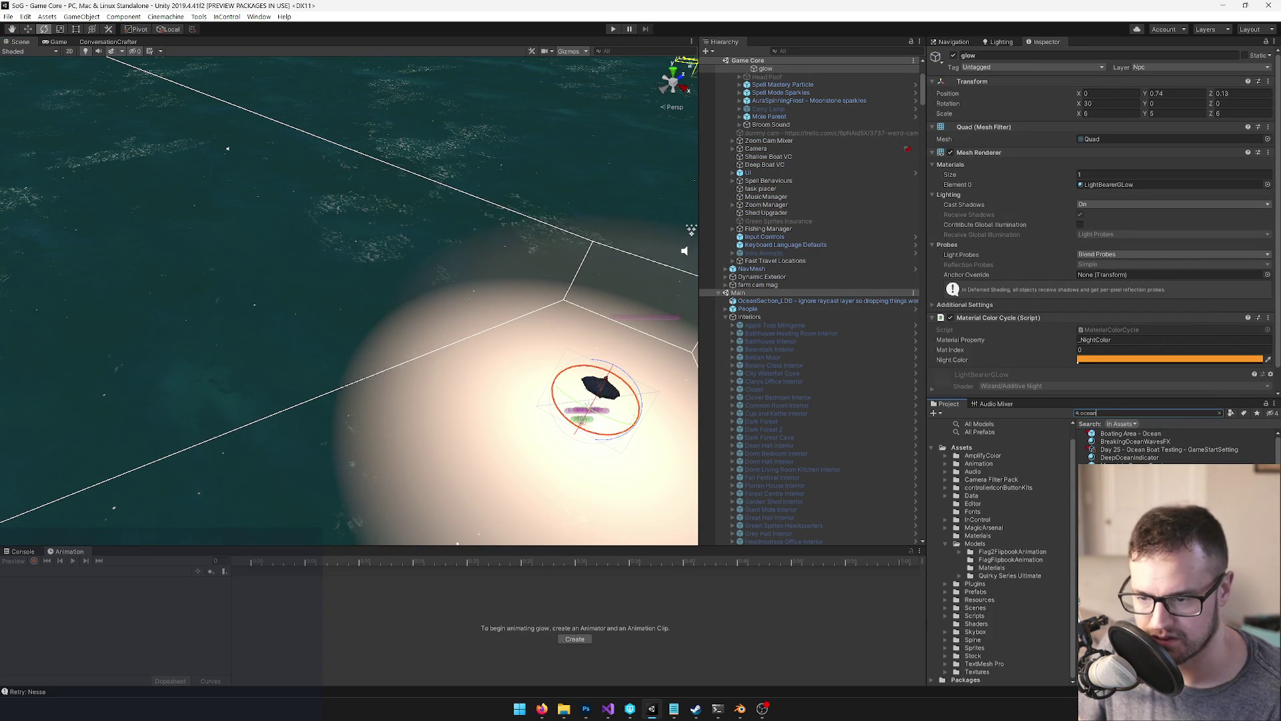
{"action": "left_click", "coordinate": [1134, 474]}
{"action": "scroll", "coordinate": [1161, 146], "scroll_direction": "down", "scroll_amount": 10}
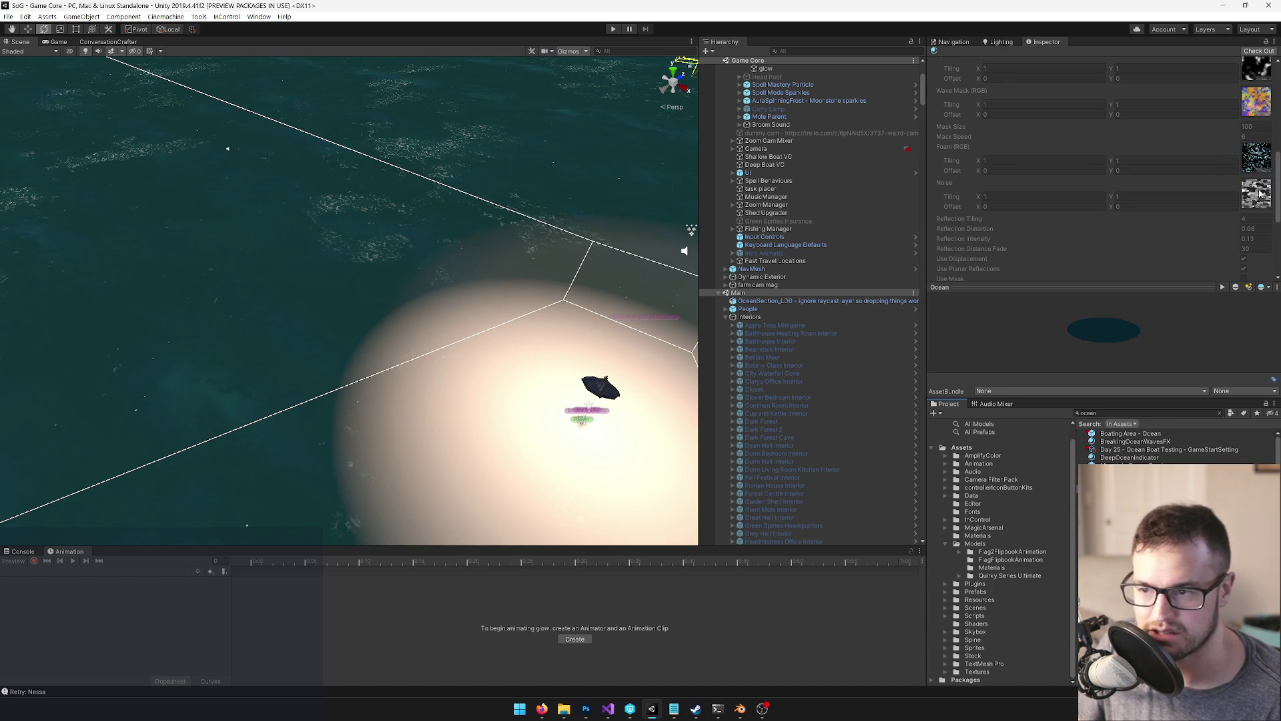
{"action": "left_click", "coordinate": [1258, 193]}
Select Boating Area - Ocean and Ocean vis mesh, then search the Project for the sea temple assets
{"action": "left_click", "coordinate": [446, 437]}
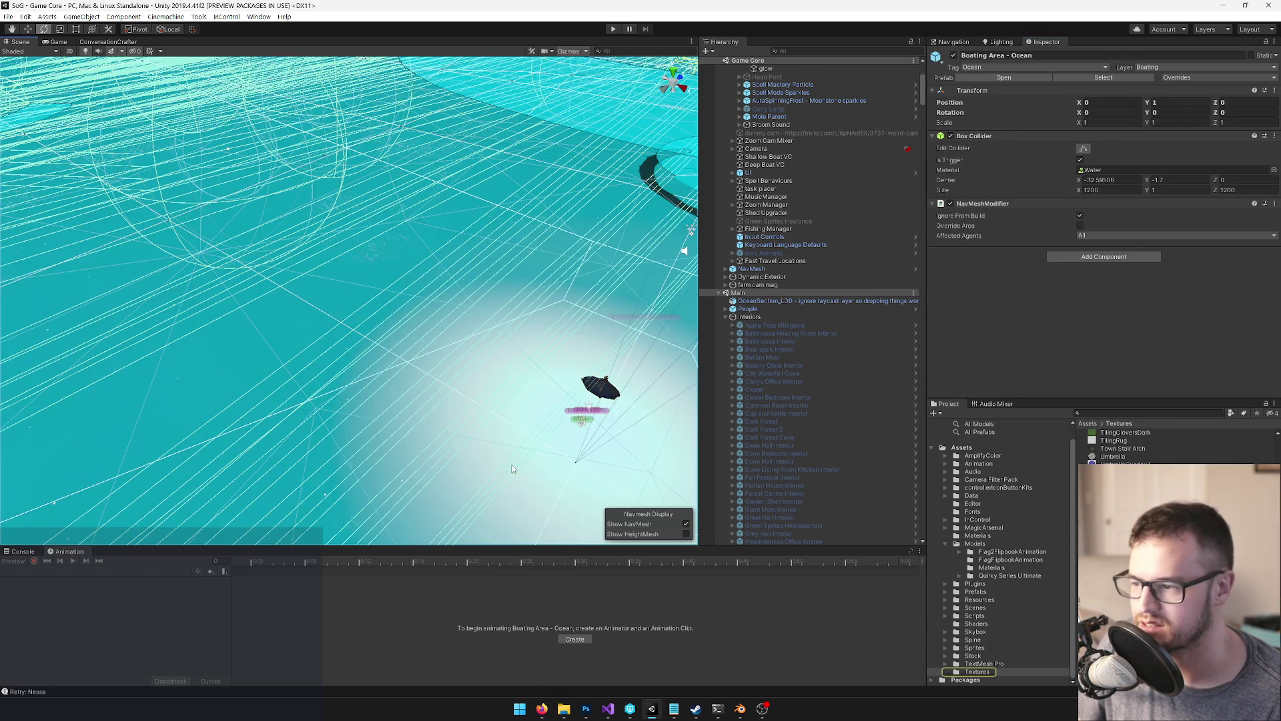
{"action": "left_click", "coordinate": [501, 433]}
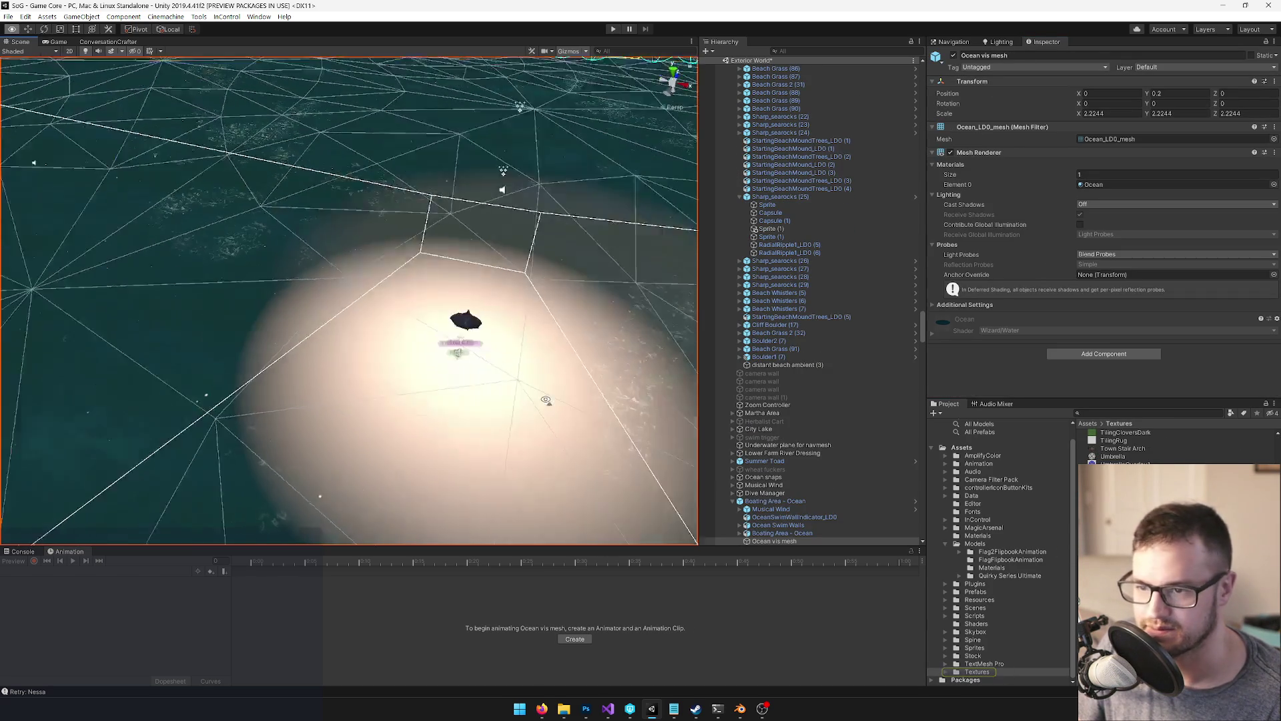
{"action": "left_click", "coordinate": [1113, 412]}
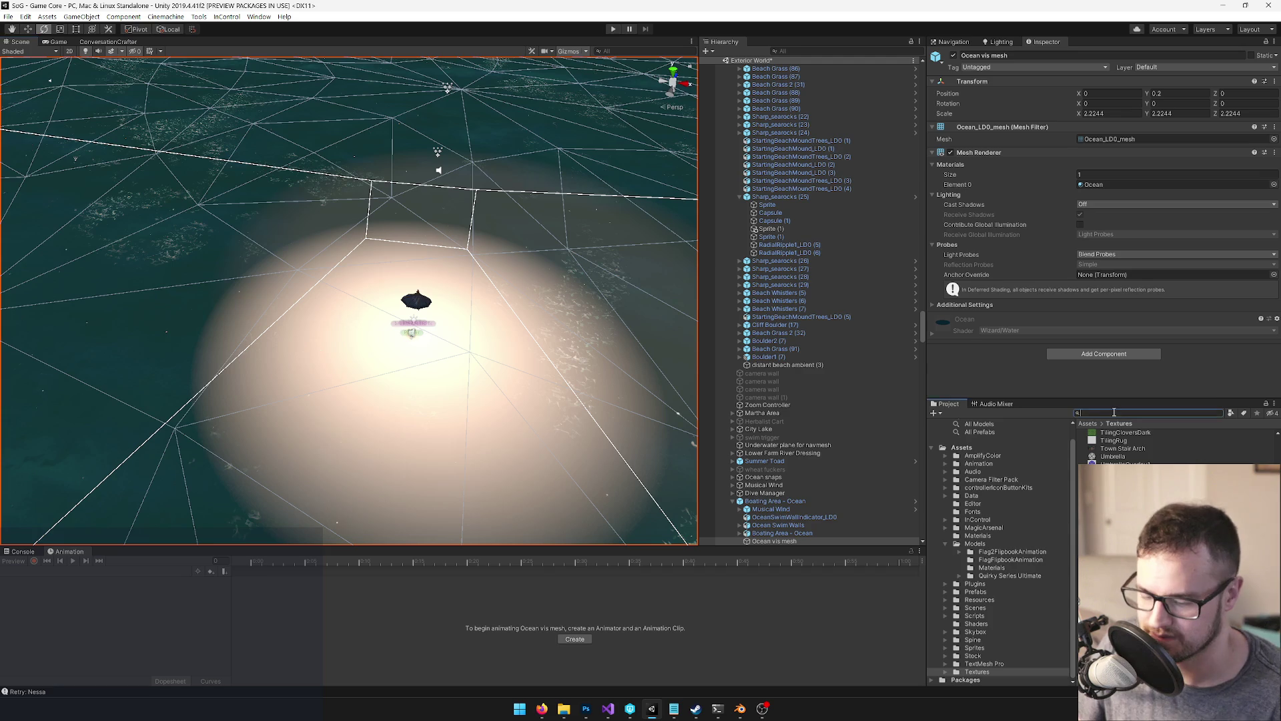
{"action": "type", "text": "de"}
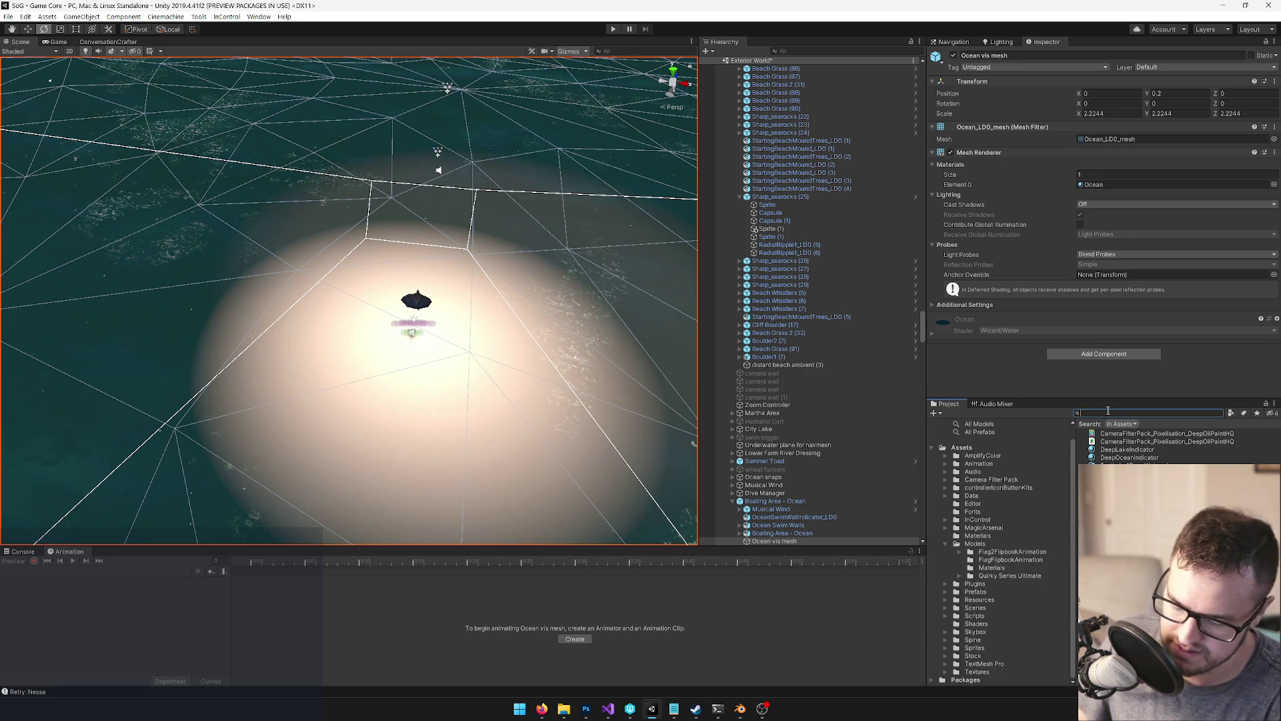
{"action": "type", "text": "temp"}
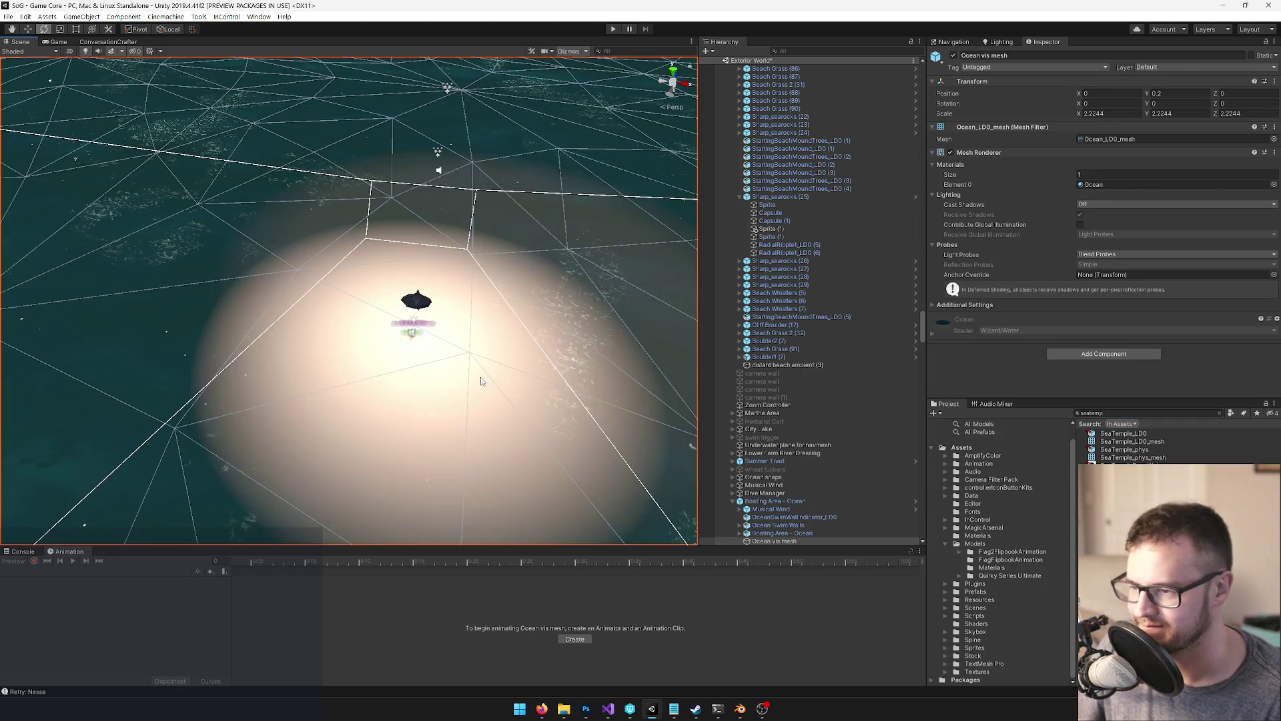
Collapse the Boating Area - Ocean children and show the SeaTempleTex material's Wizard/Cutout settings
{"action": "left_click", "coordinate": [481, 381]}
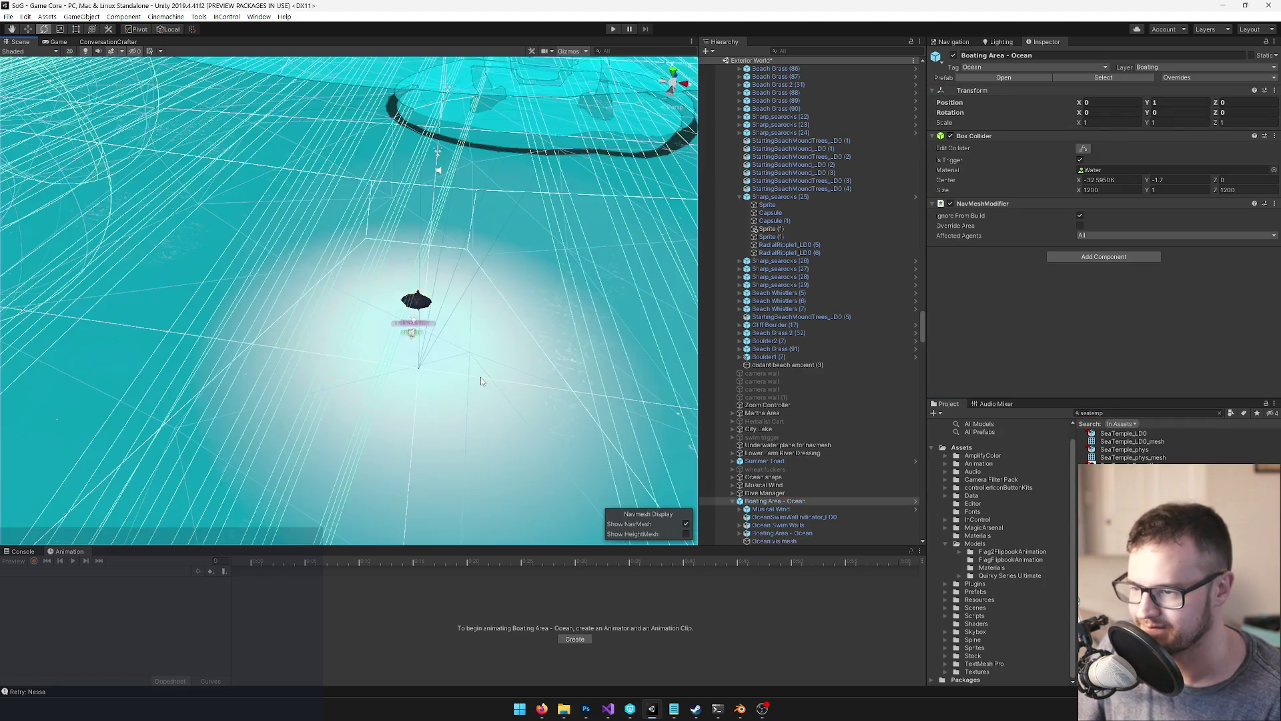
{"action": "left_click", "coordinate": [480, 378]}
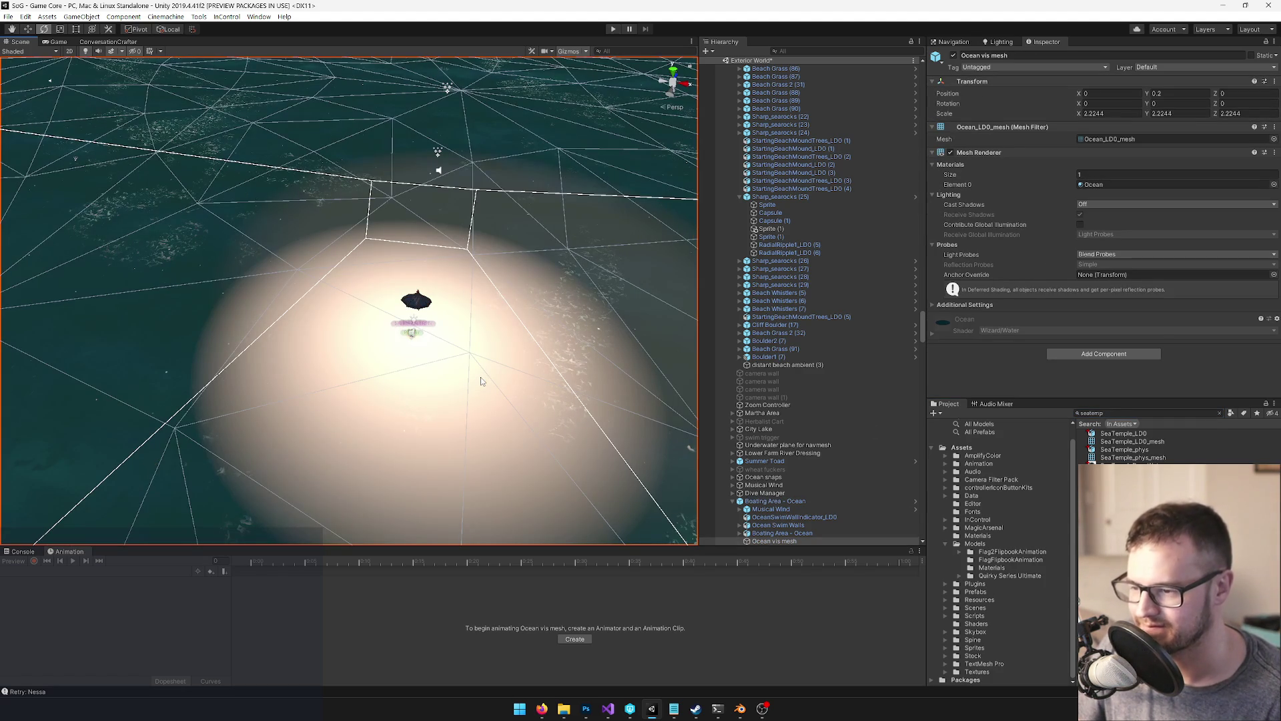
{"action": "left_click", "coordinate": [481, 378]}
{"action": "scroll", "coordinate": [824, 383], "scroll_direction": "down", "scroll_amount": 10}
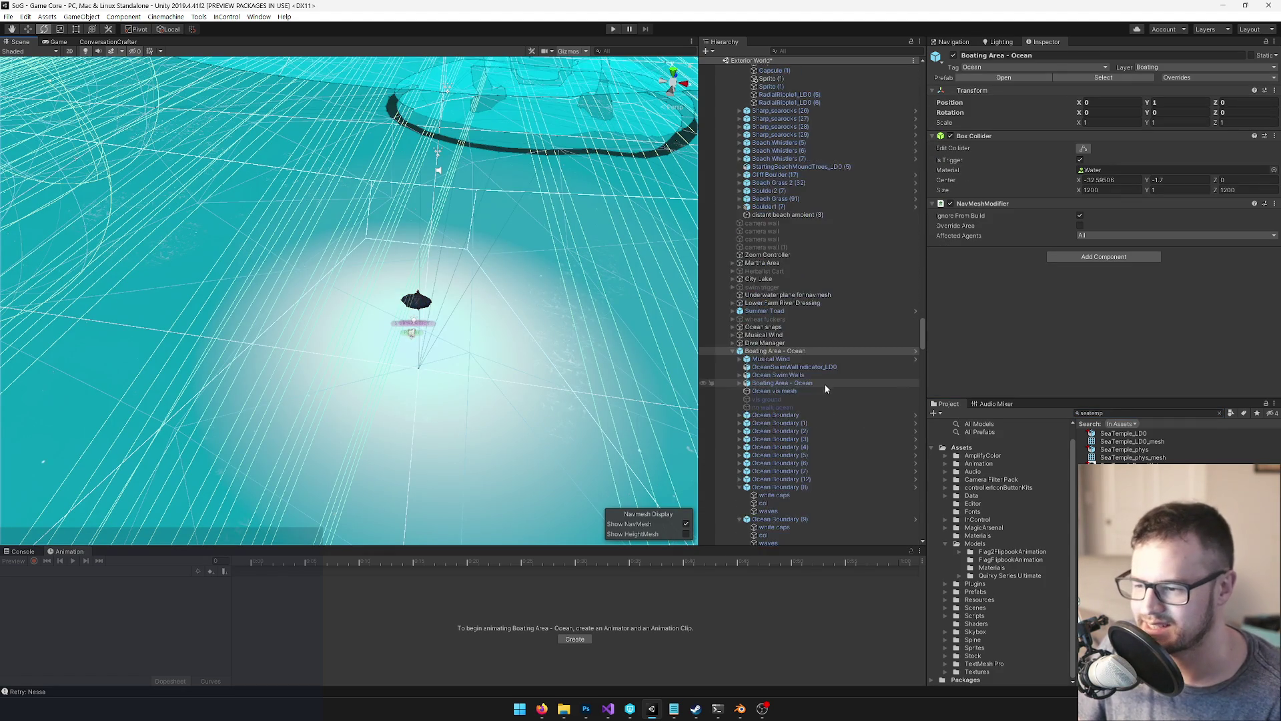
{"action": "scroll", "coordinate": [822, 393], "scroll_direction": "up", "scroll_amount": 2}
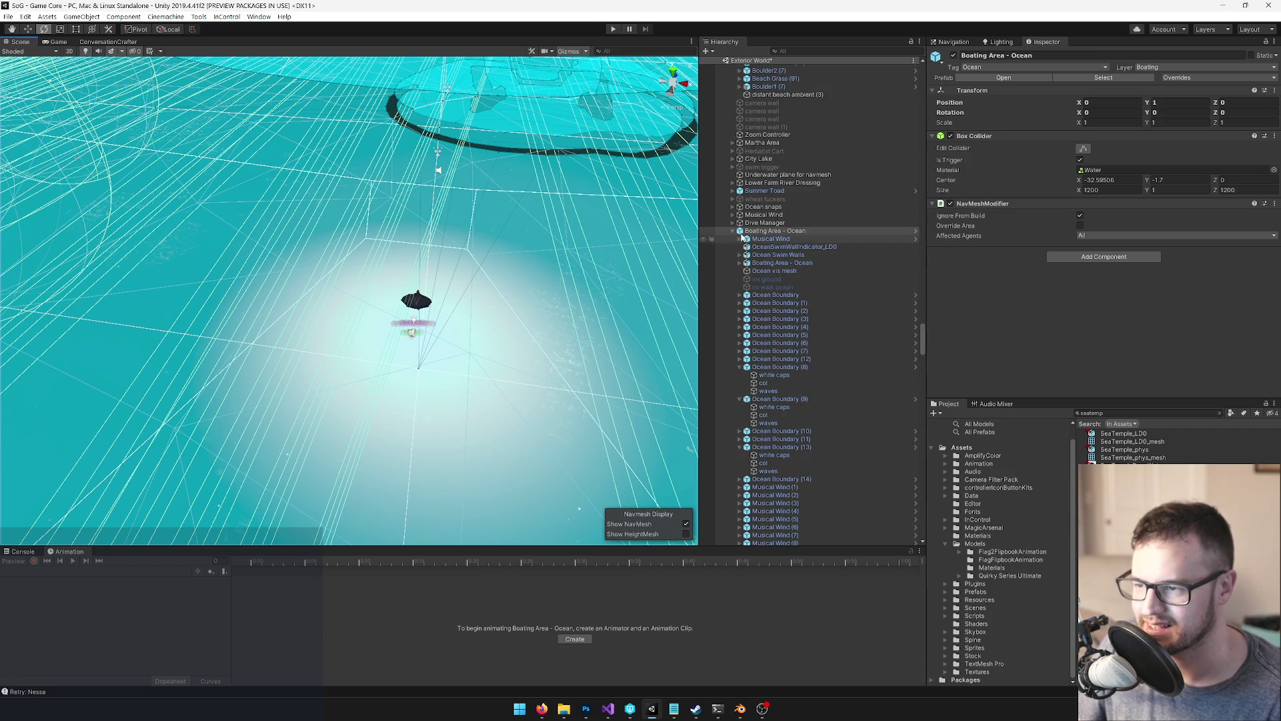
{"action": "left_click", "coordinate": [733, 231]}
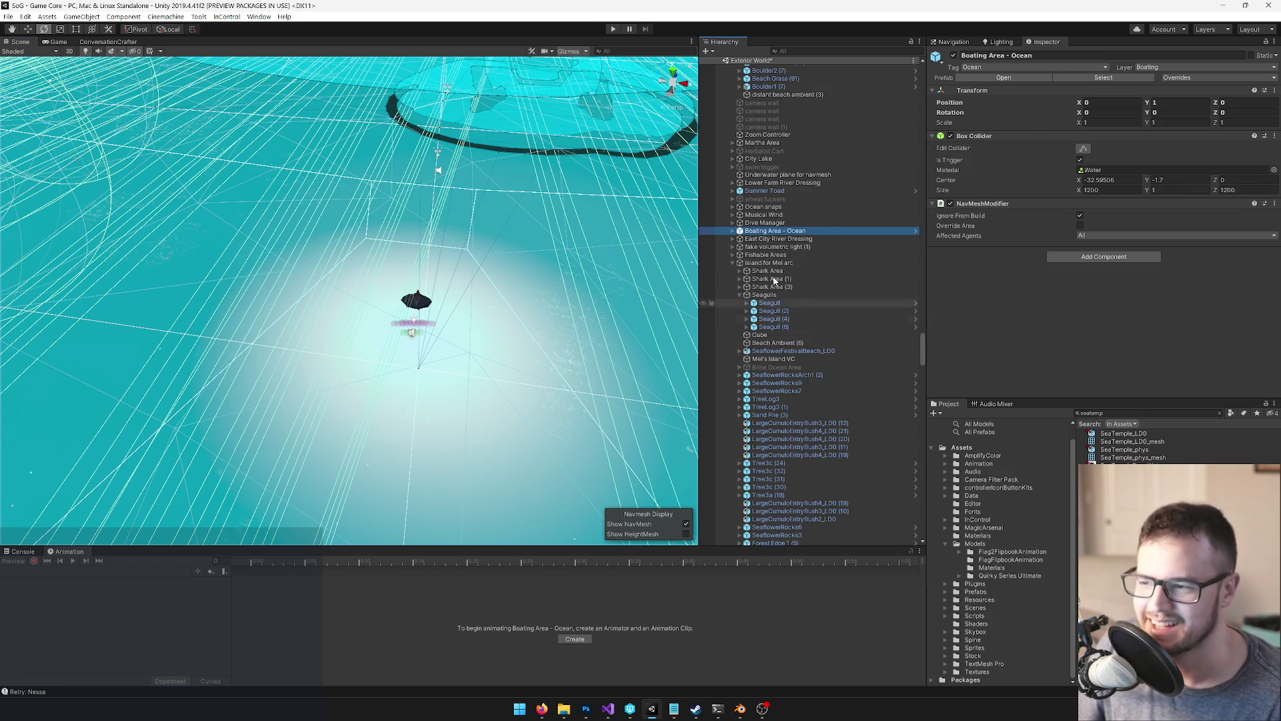
{"action": "key", "text": "Down"}
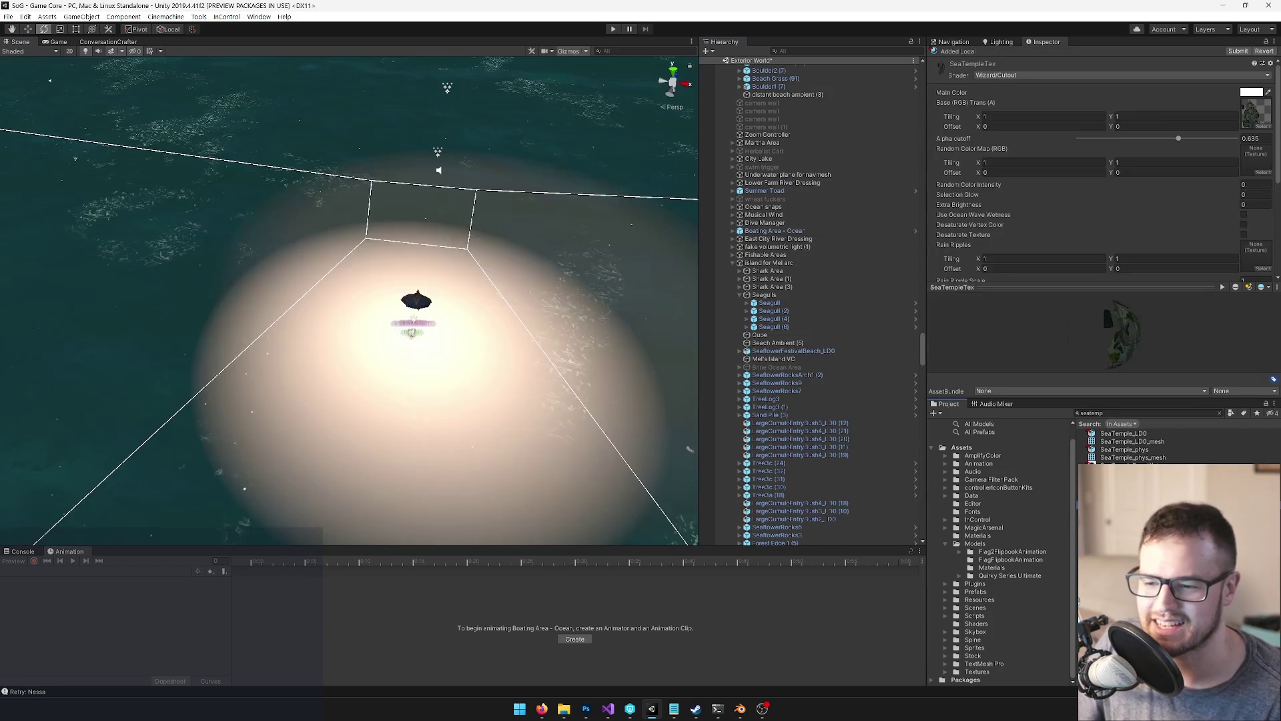
Reset the asset search to Materials and collapse the Boating Area - Ocean group
{"action": "left_click", "coordinate": [1221, 414]}
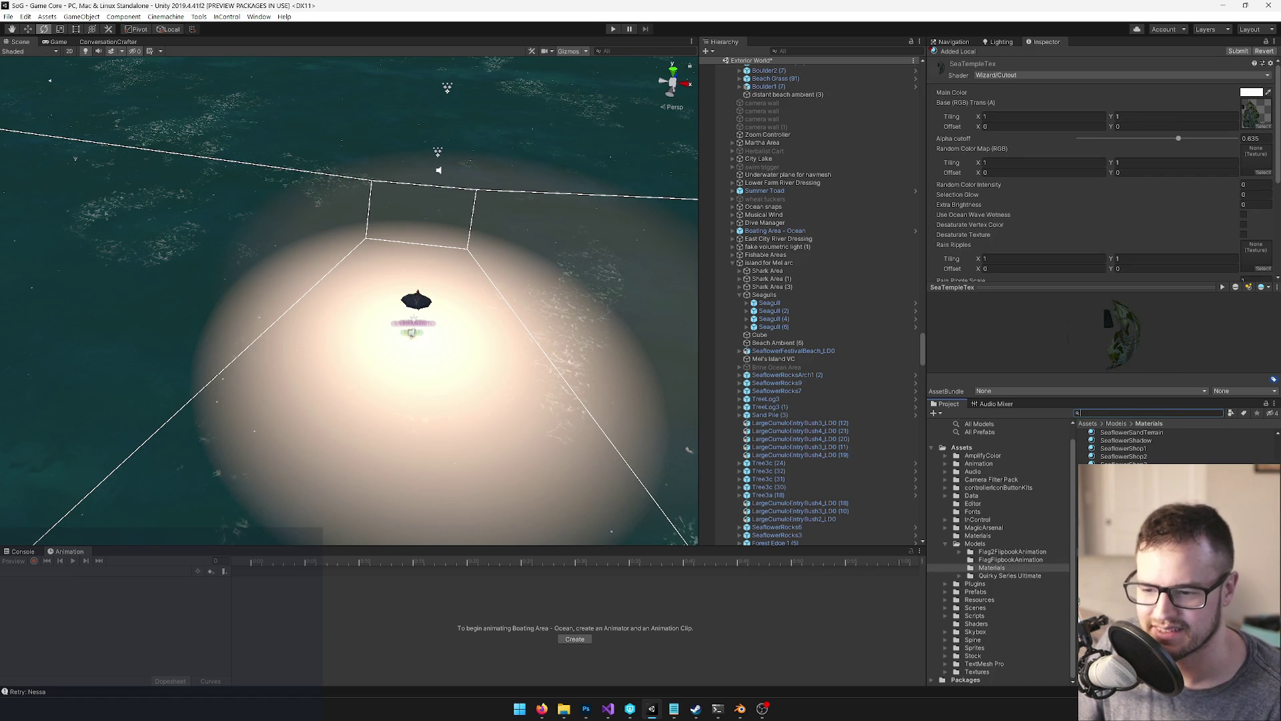
{"action": "left_click", "coordinate": [516, 410]}
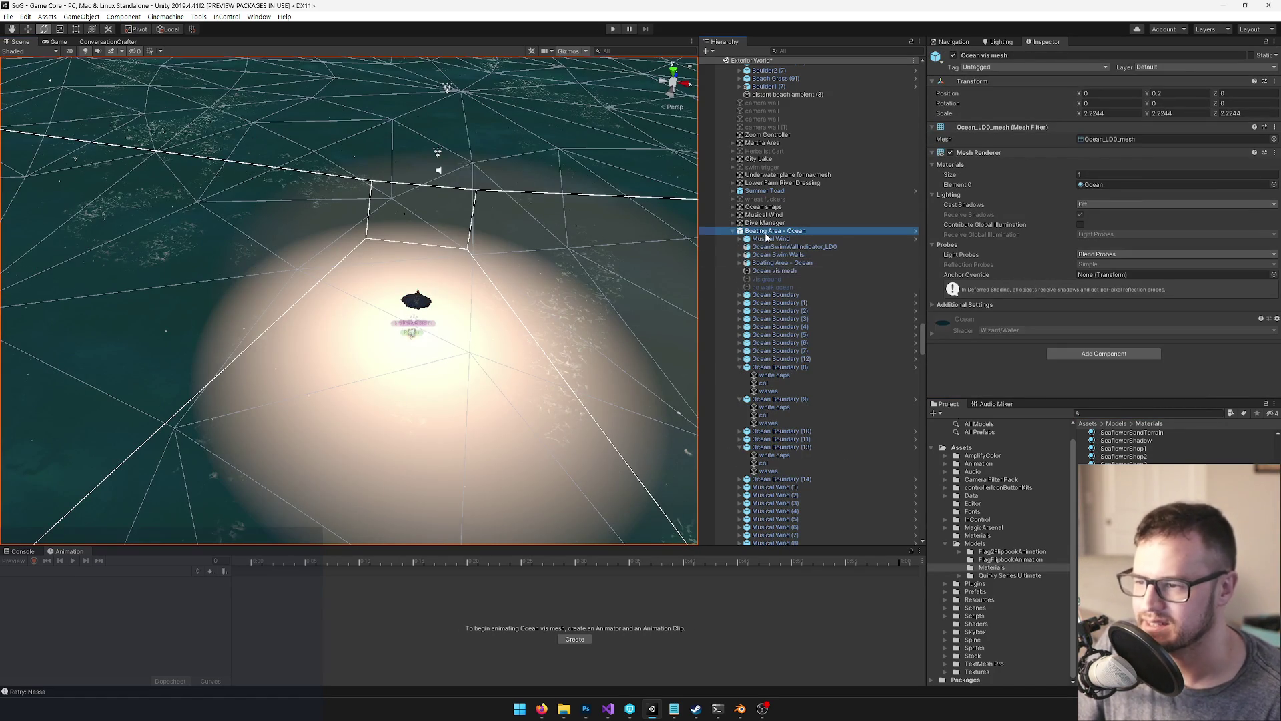
{"action": "left_click", "coordinate": [774, 230]}
{"action": "left_click", "coordinate": [733, 231]}
{"action": "left_click_drag", "start_coordinate": [591, 166], "coordinate": [571, 145]}
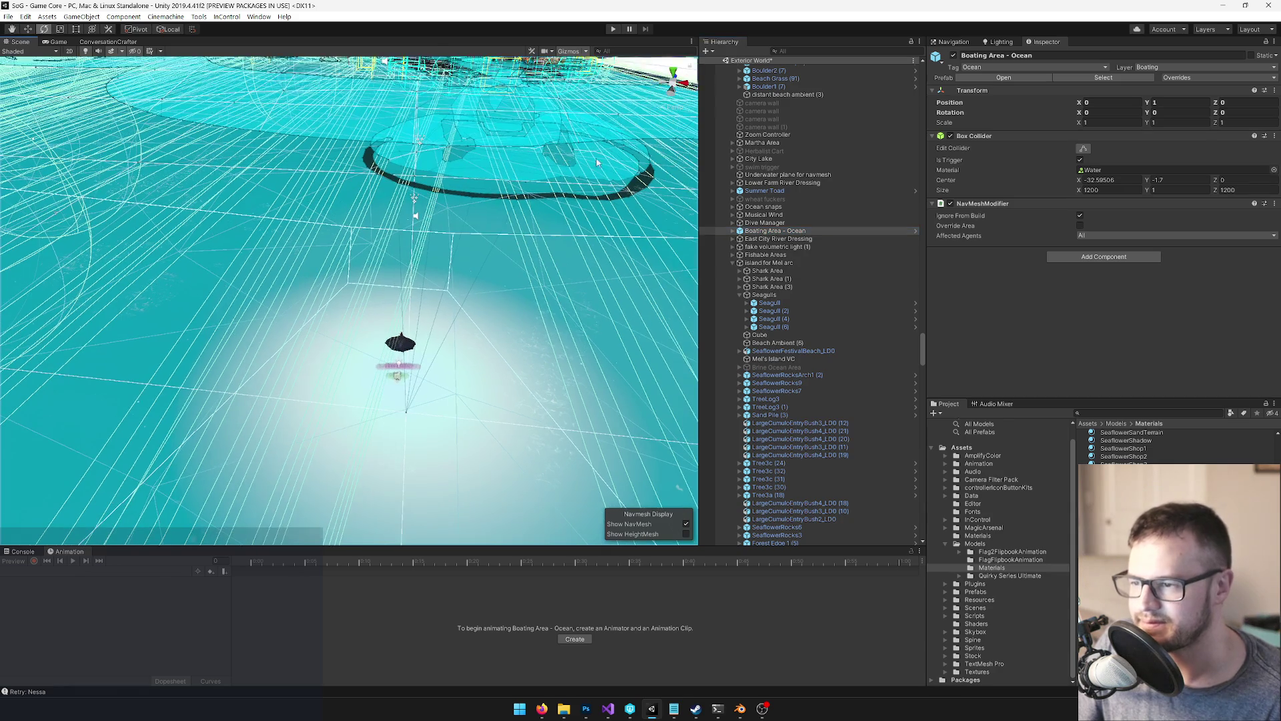
Filter the Hierarchy for 'sea temp' to find SeaTemple_LD0, then clear the filter
{"action": "left_click", "coordinate": [794, 51]}
{"action": "type", "text": "se"}
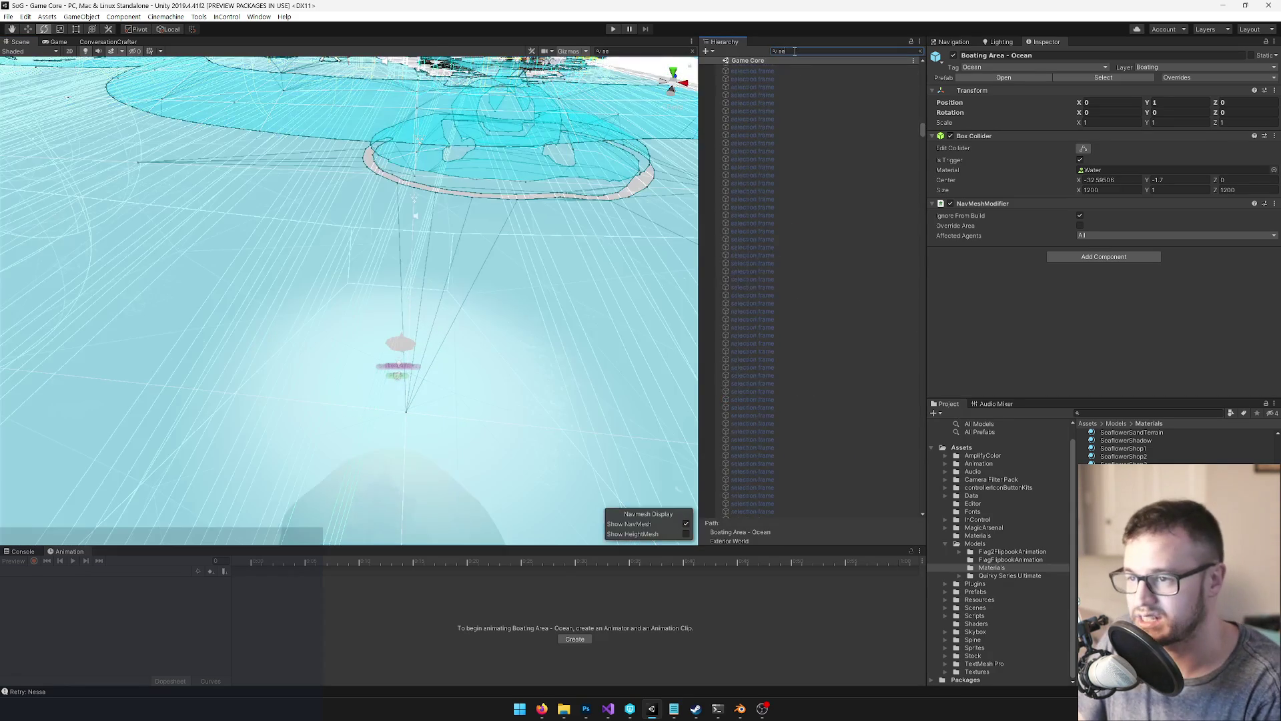
{"action": "type", "text": "a temp"}
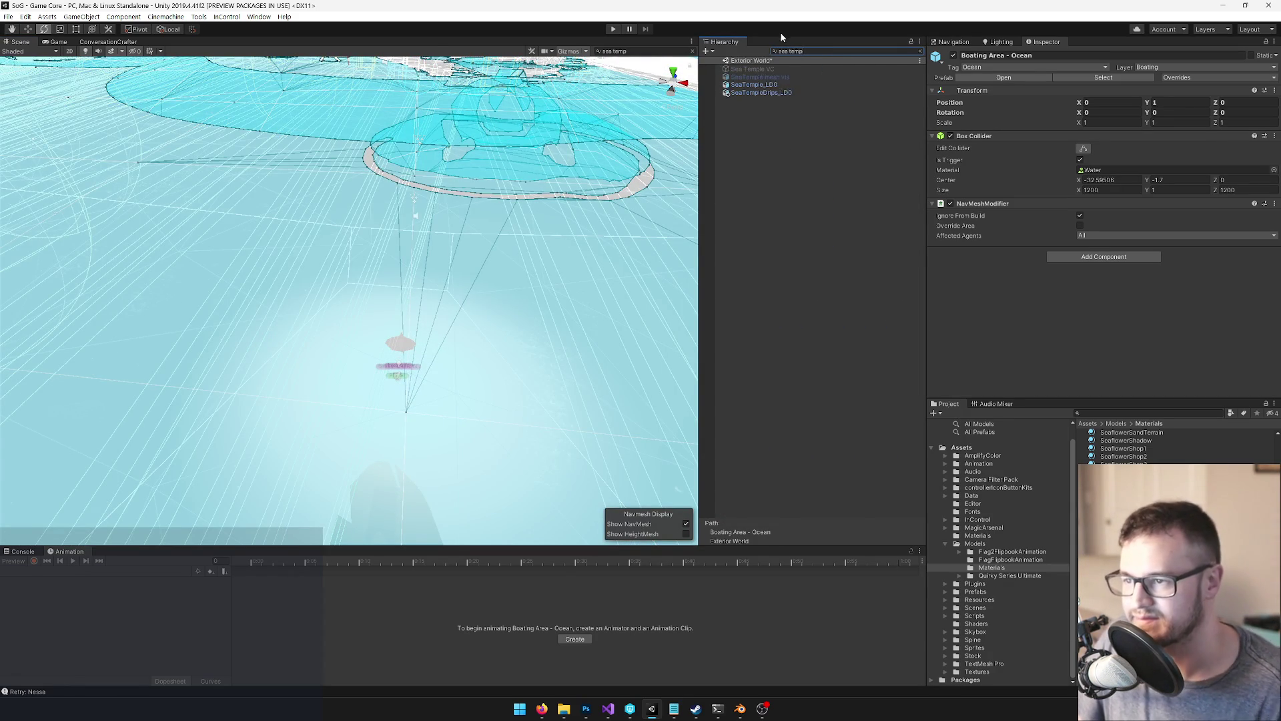
{"action": "left_click", "coordinate": [762, 84]}
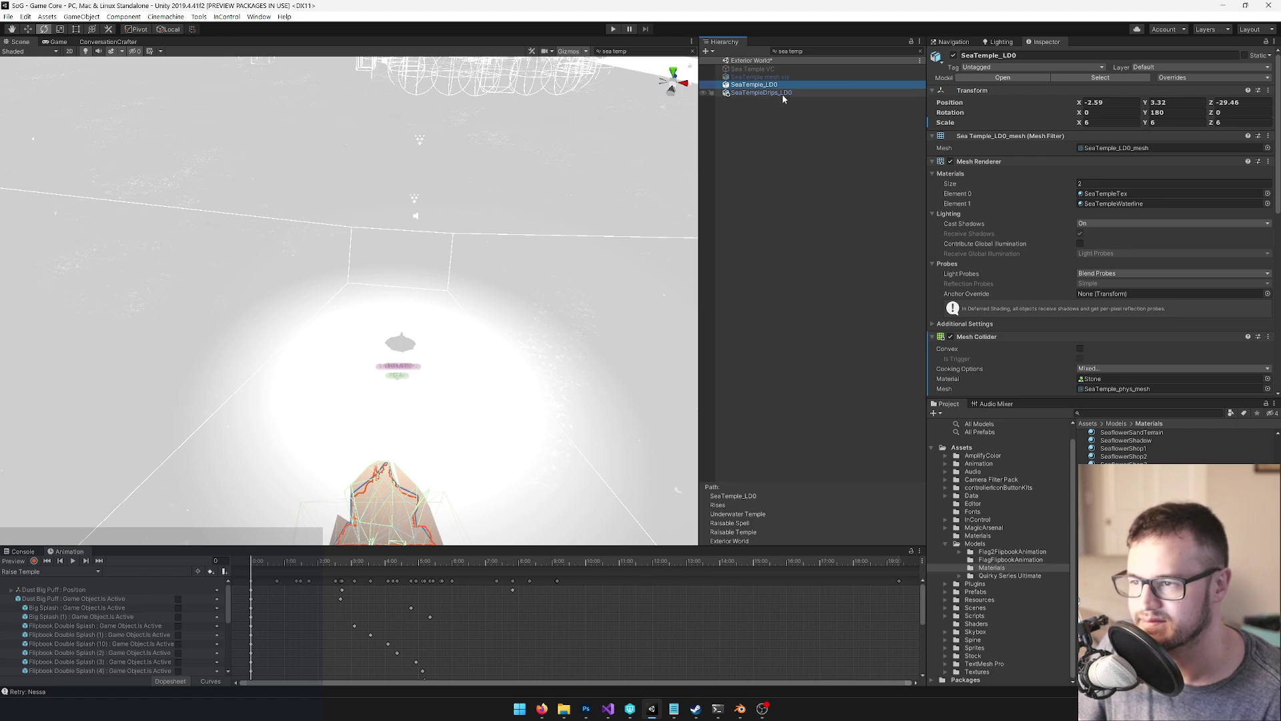
{"action": "key", "text": "BackSpace"}
{"action": "key", "text": "BackSpace"}
{"action": "key", "text": "BackSpace"}
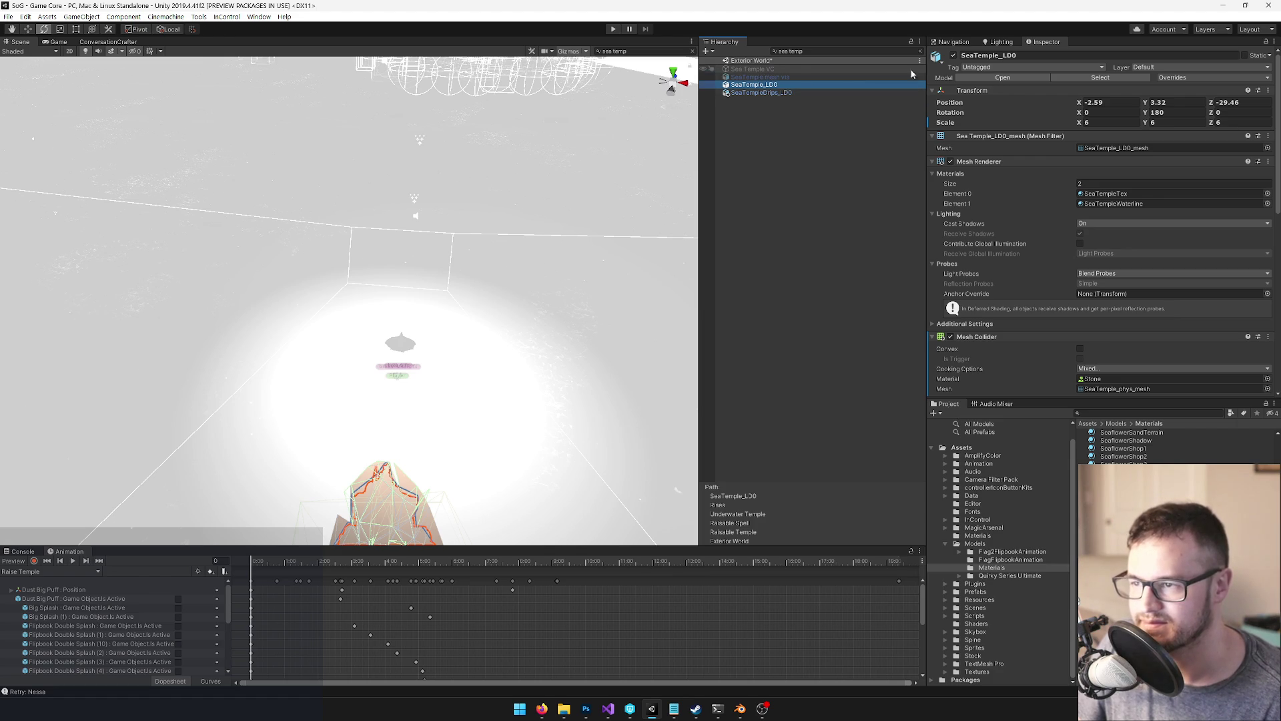
{"action": "scroll", "coordinate": [832, 353], "scroll_direction": "down", "scroll_amount": 10}
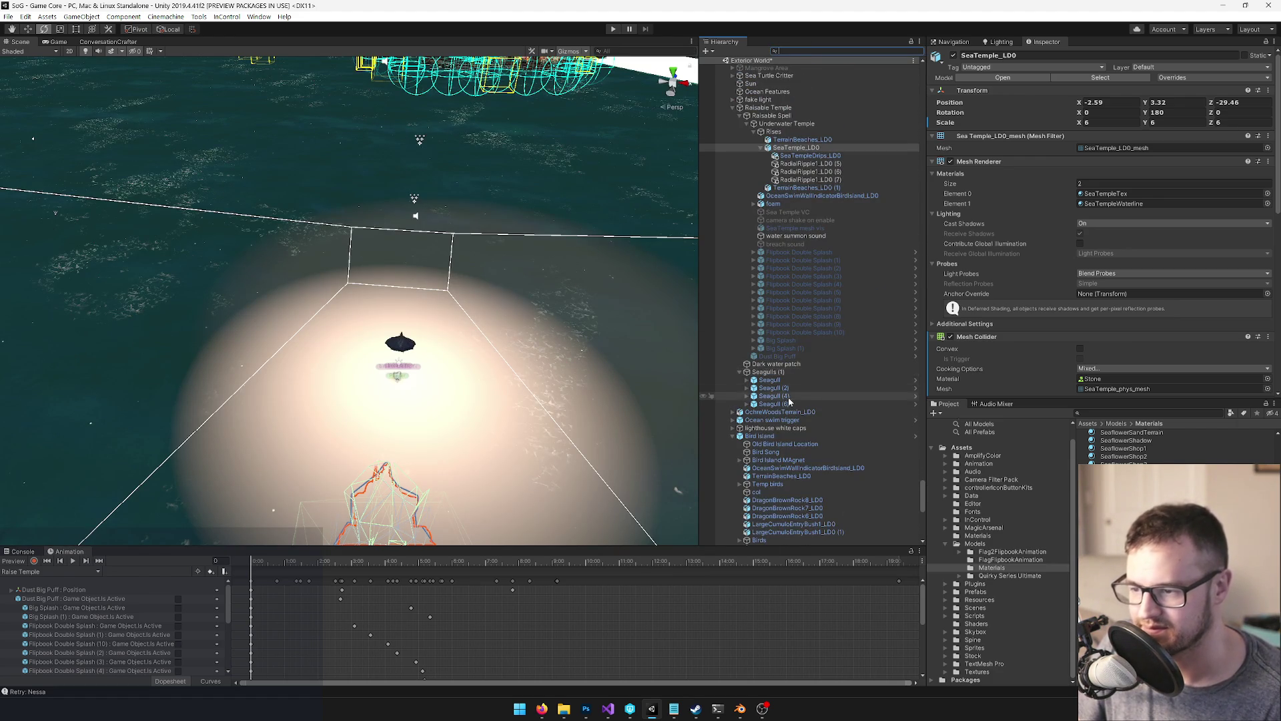
{"action": "scroll", "coordinate": [794, 370], "scroll_direction": "down", "scroll_amount": 4}
{"action": "scroll", "coordinate": [786, 310], "scroll_direction": "up", "scroll_amount": 7}
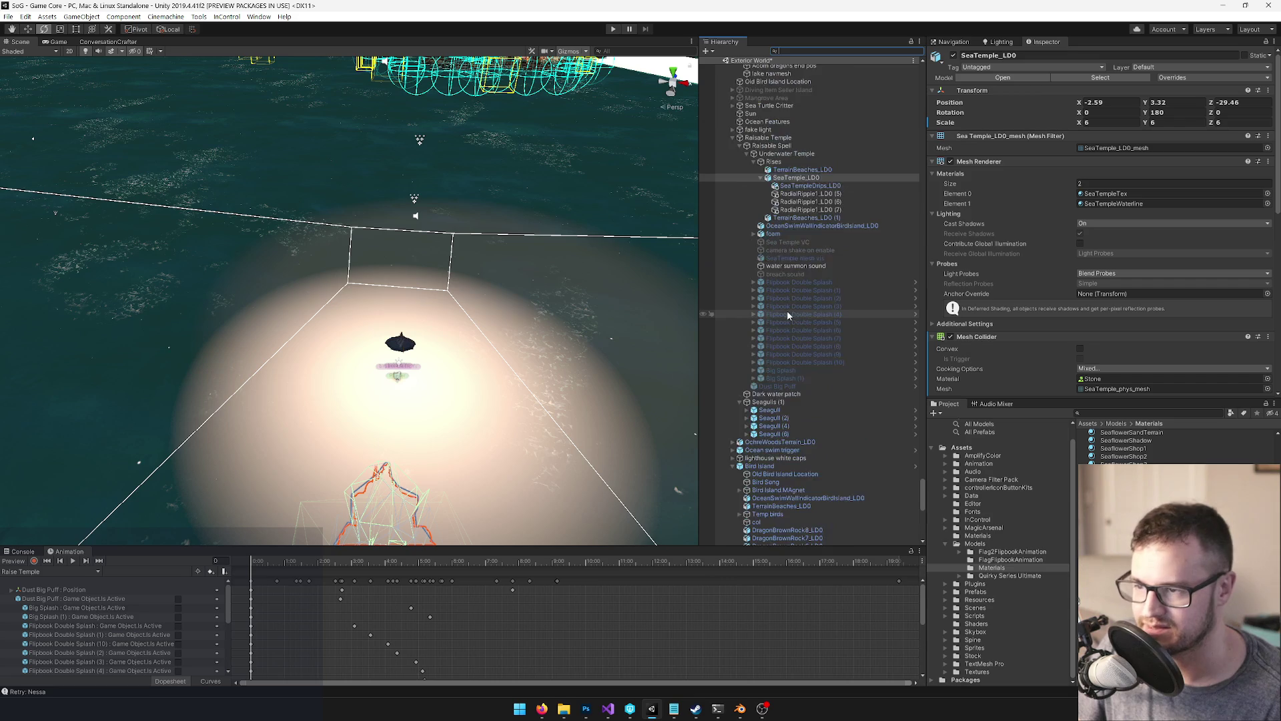
Fold away Raisable Spell's temple children and select the Dark water patch object
{"action": "left_click", "coordinate": [737, 207]}
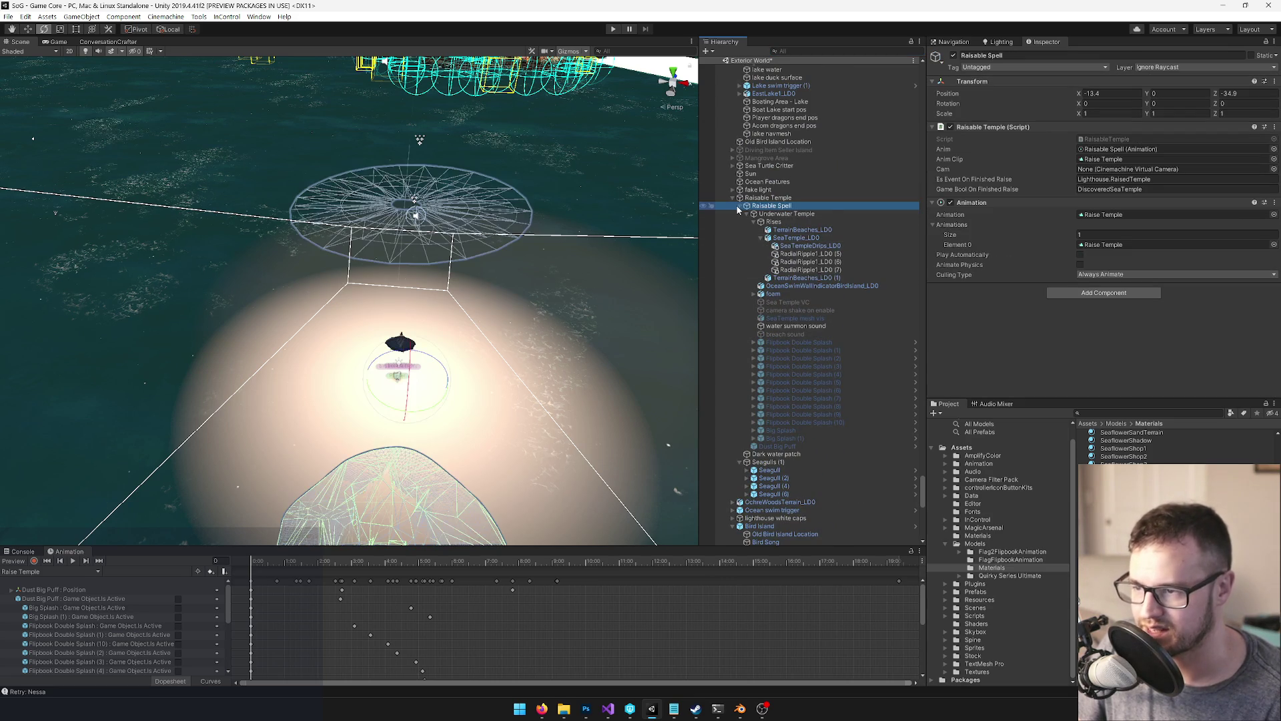
{"action": "left_click", "coordinate": [739, 206]}
{"action": "left_click", "coordinate": [735, 199]}
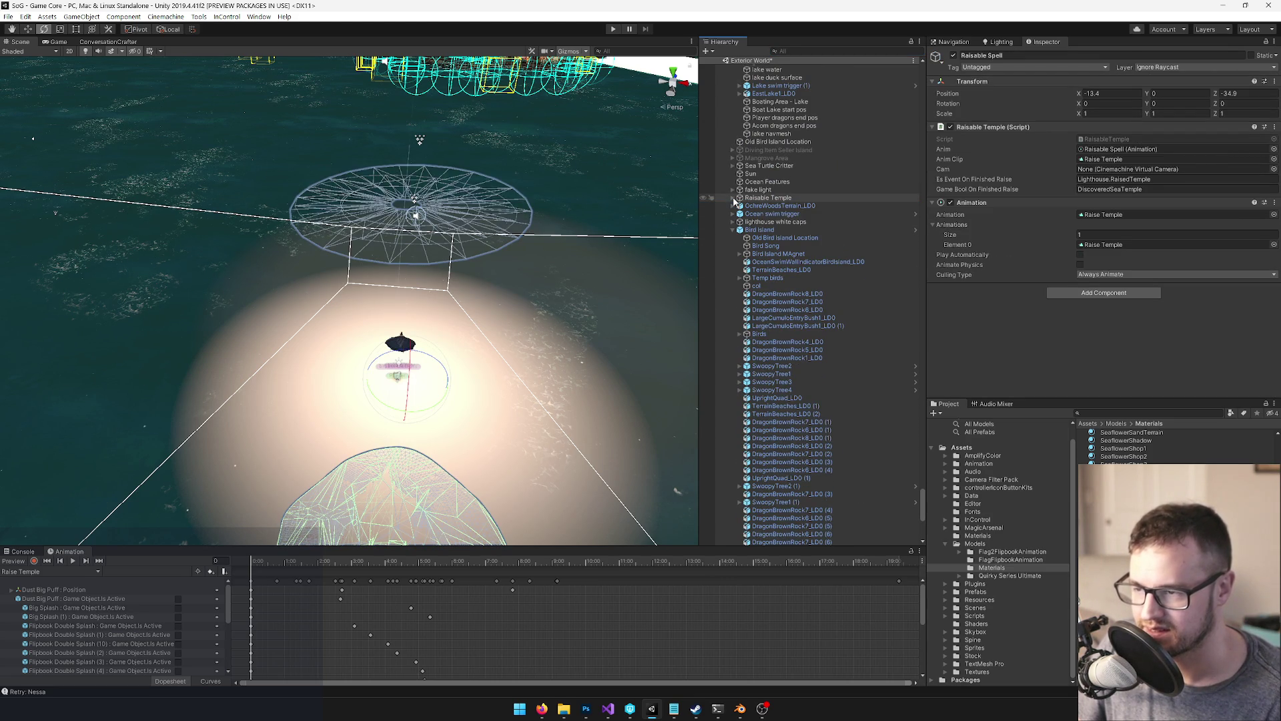
{"action": "left_click", "coordinate": [733, 198]}
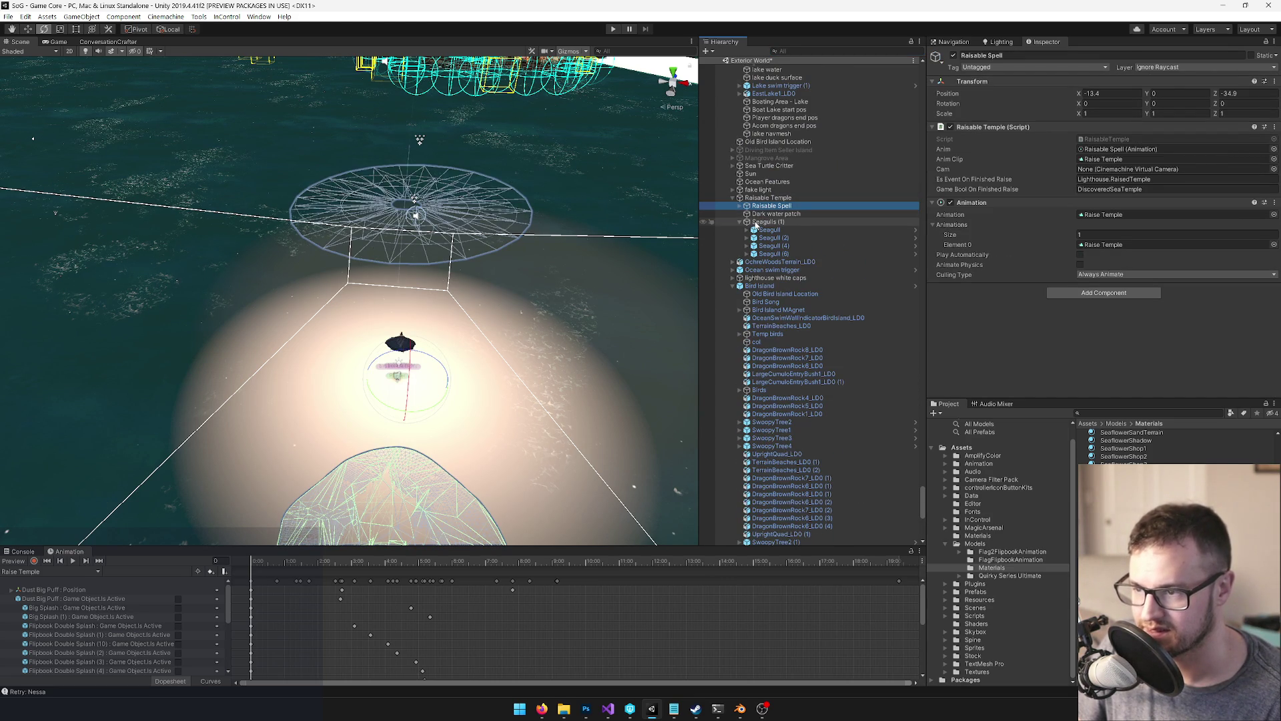
{"action": "left_click", "coordinate": [774, 214]}
{"action": "left_click", "coordinate": [1104, 160]}
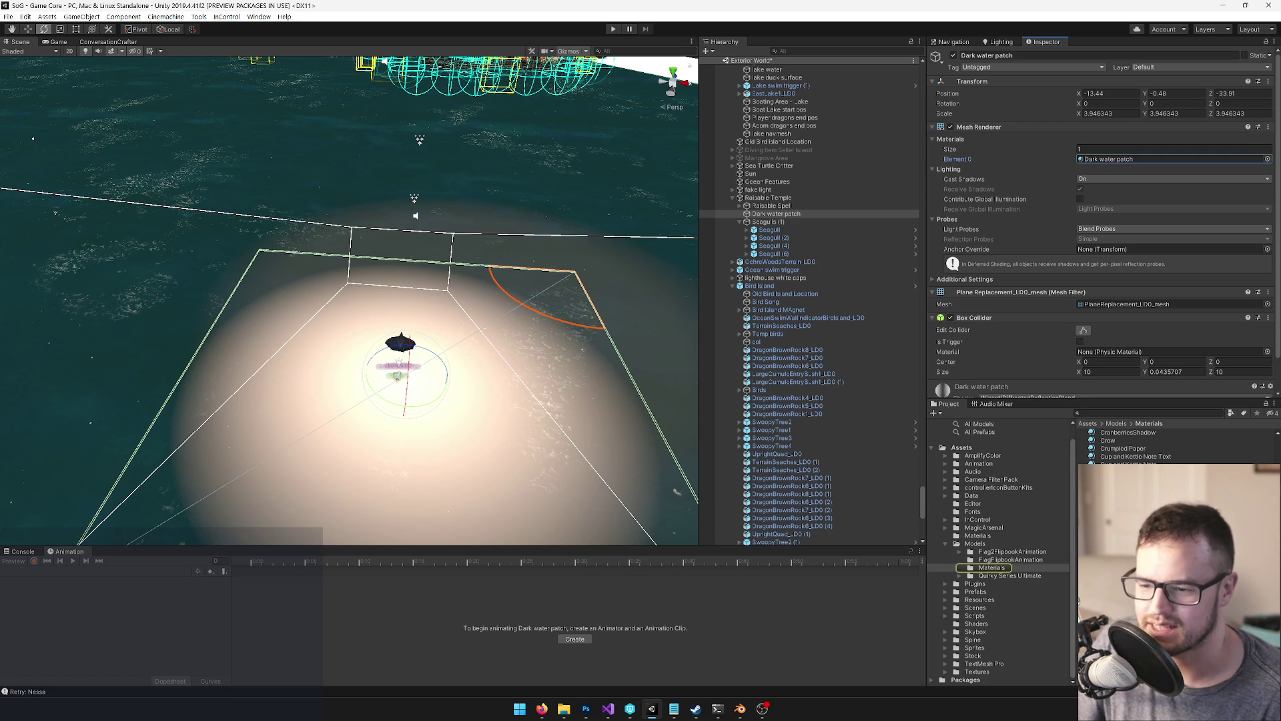
Assign WaterDistortion as the material's Diffraction texture and frame the mottled patch
{"action": "left_click", "coordinate": [1127, 473]}
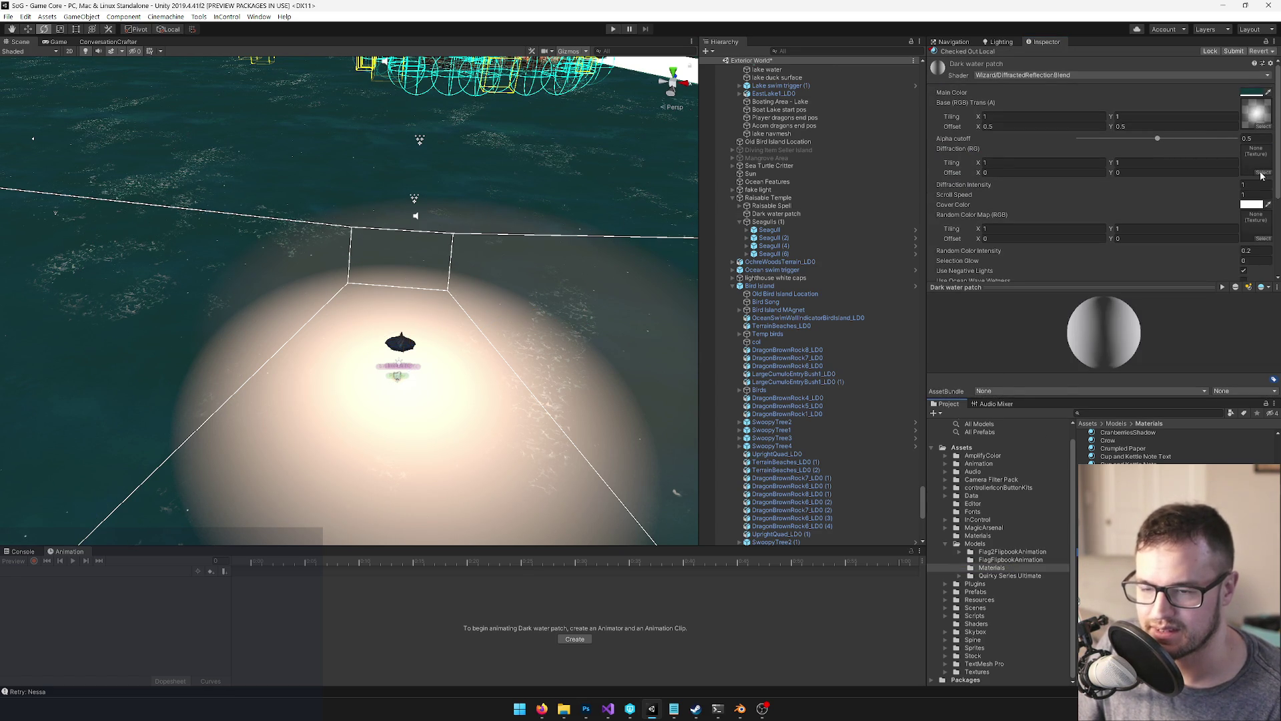
{"action": "left_click", "coordinate": [1262, 175]}
{"action": "type", "text": "isto"}
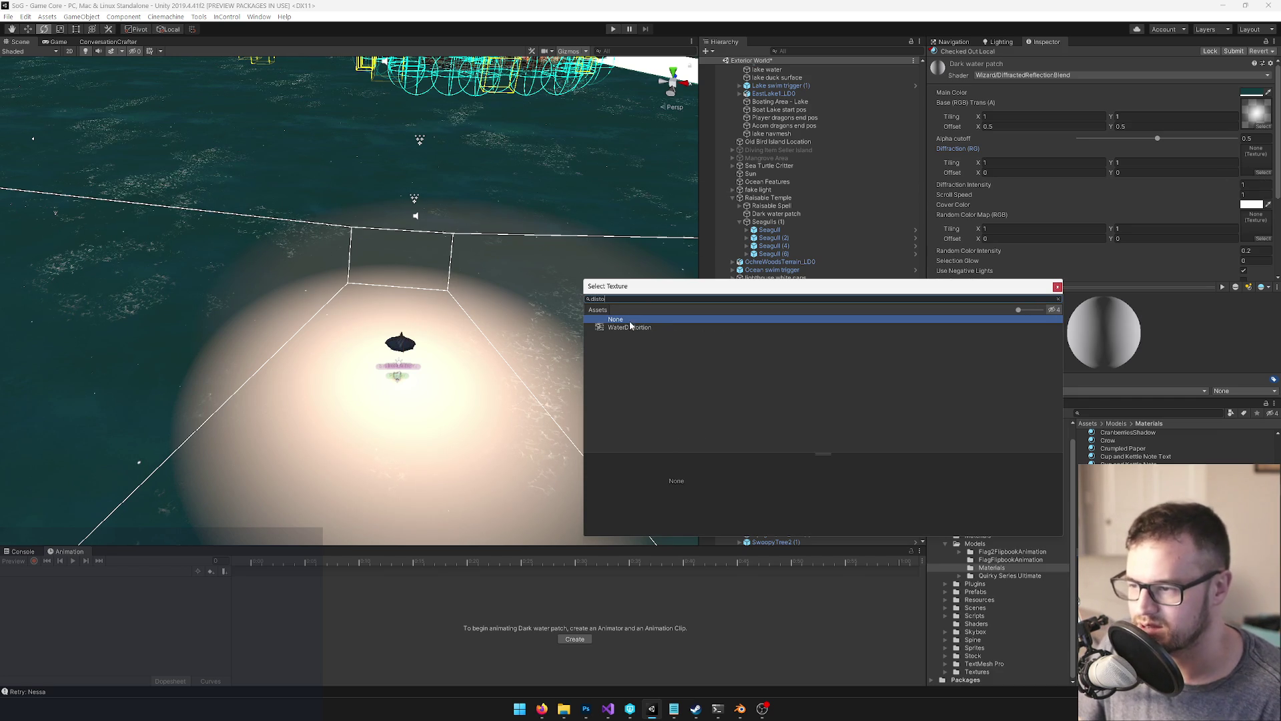
{"action": "double_click", "coordinate": [629, 327]}
{"action": "mouse_move", "coordinate": [482, 279]}
{"action": "left_mouse_down"}
{"action": "mouse_move", "coordinate": [481, 298]}
{"action": "mouse_move", "coordinate": [505, 197]}
{"action": "mouse_move", "coordinate": [518, 226]}
{"action": "mouse_move", "coordinate": [308, 330]}
{"action": "left_mouse_up"}
{"action": "key", "text": "f"}
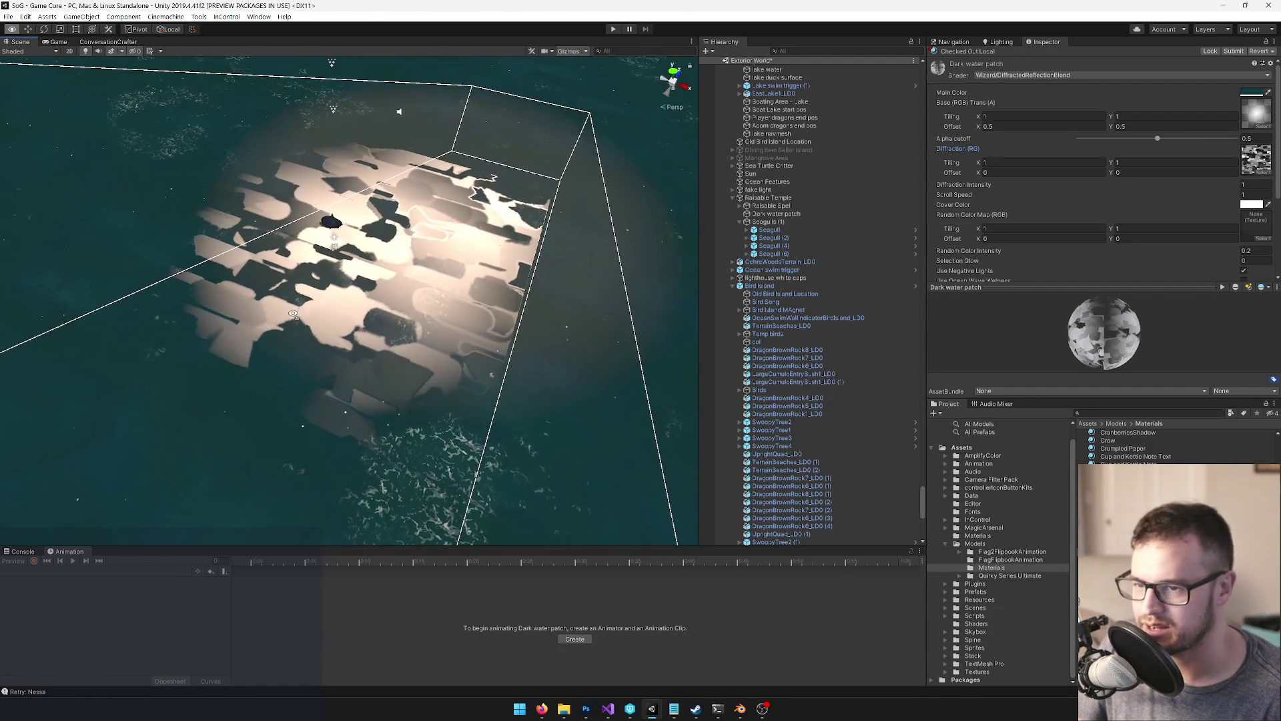
Orbit around the patterned patch and open the white (FFFFFF) Cover Color picker
{"action": "mouse_move", "coordinate": [314, 200]}
{"action": "left_mouse_down"}
{"action": "mouse_move", "coordinate": [336, 194]}
{"action": "mouse_move", "coordinate": [364, 239]}
{"action": "left_mouse_up"}
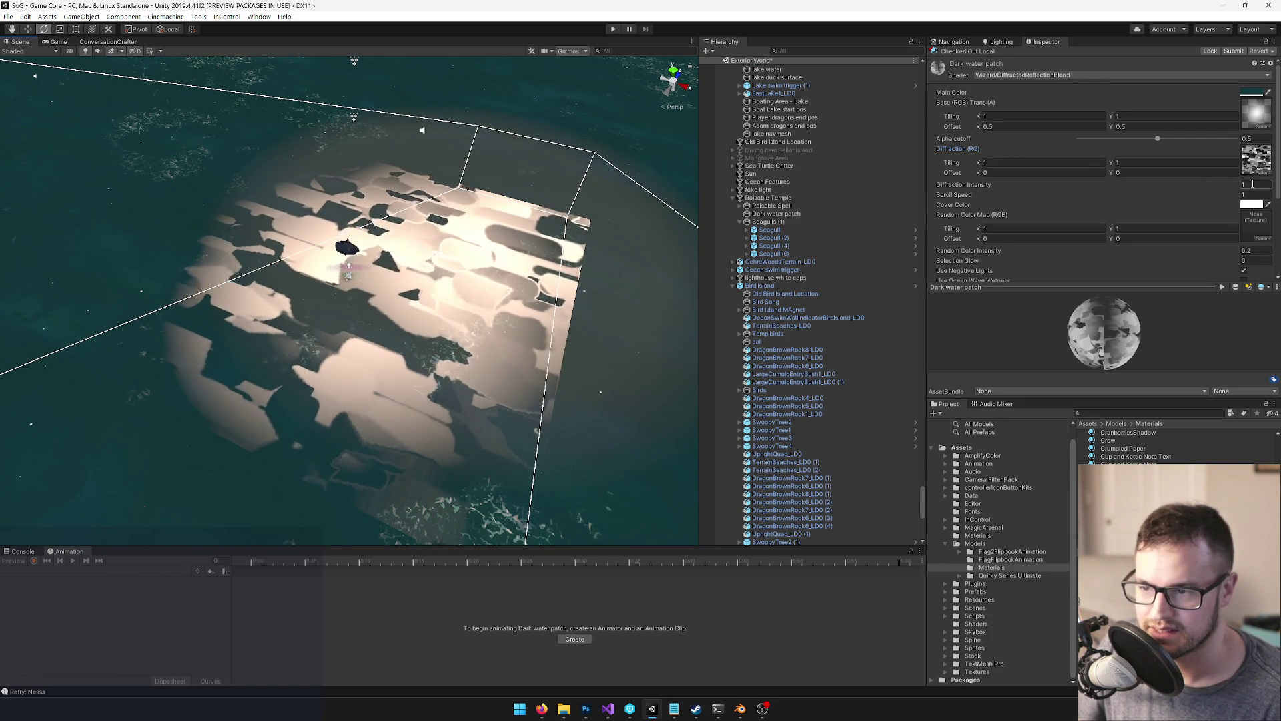
{"action": "scroll", "coordinate": [1253, 184], "scroll_direction": "down", "scroll_amount": 4}
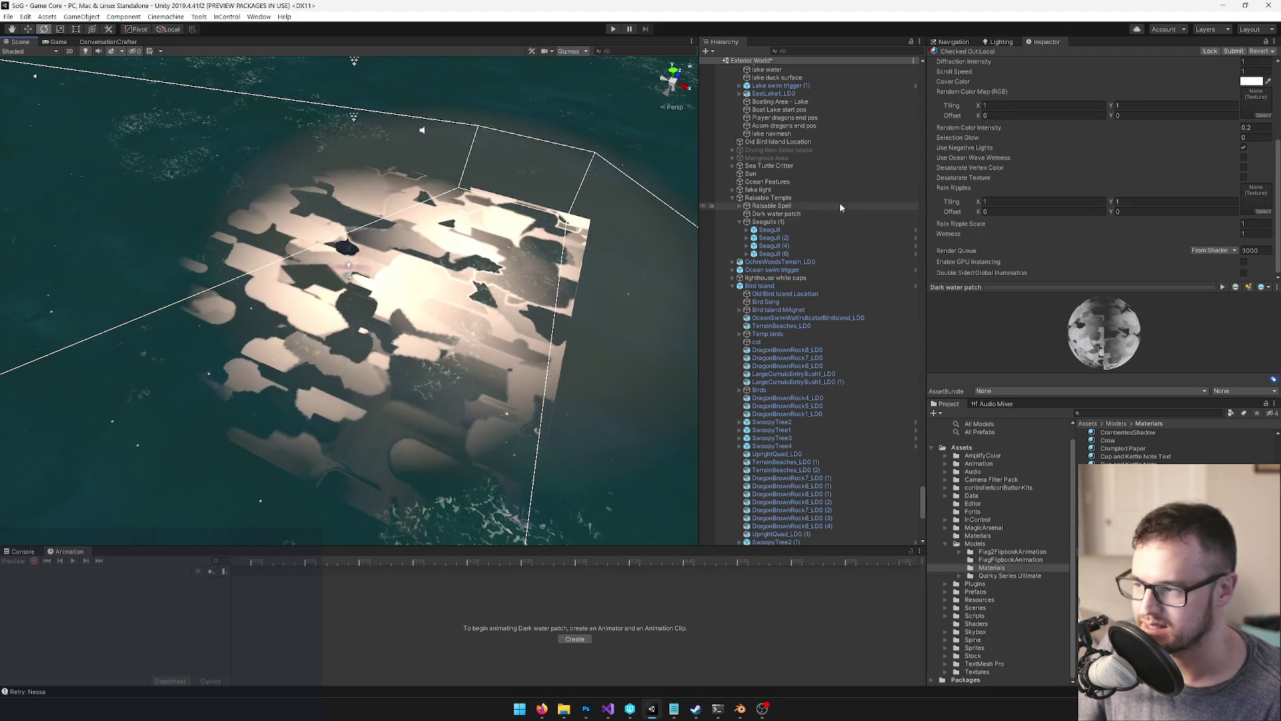
{"action": "left_click_drag", "start_coordinate": [357, 270], "coordinate": [430, 227]}
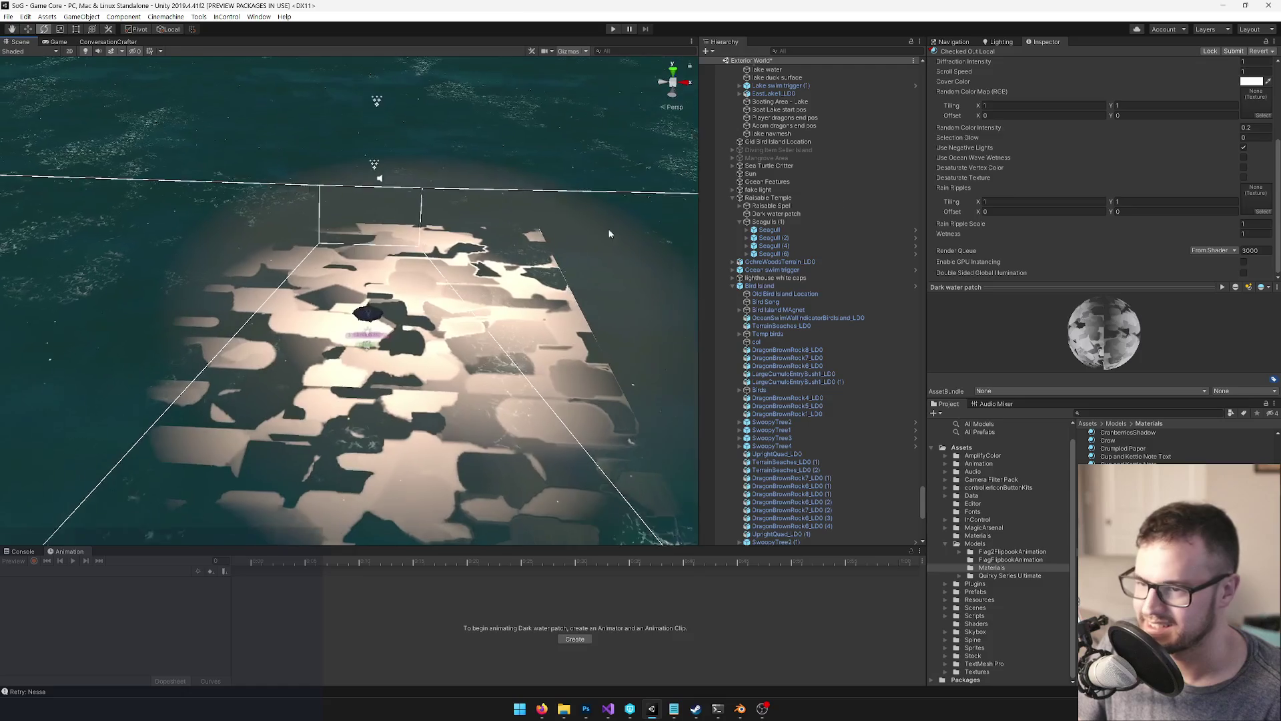
{"action": "scroll", "coordinate": [1250, 208], "scroll_direction": "up", "scroll_amount": 5}
{"action": "left_click", "coordinate": [1250, 205]}
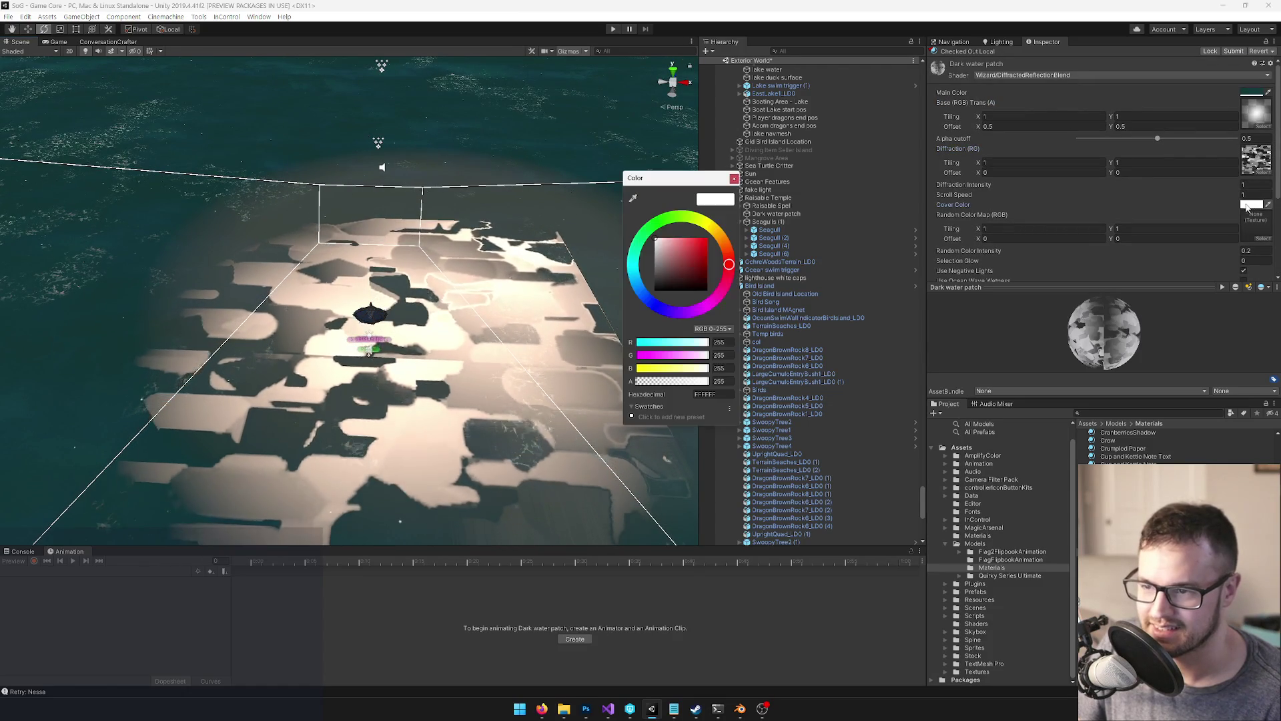
Darken the Cover Color to a deep blue-grey
{"action": "mouse_move", "coordinate": [658, 245]}
{"action": "left_mouse_down"}
{"action": "mouse_move", "coordinate": [637, 279]}
{"action": "mouse_move", "coordinate": [681, 288]}
{"action": "left_mouse_up"}
{"action": "left_click", "coordinate": [646, 299]}
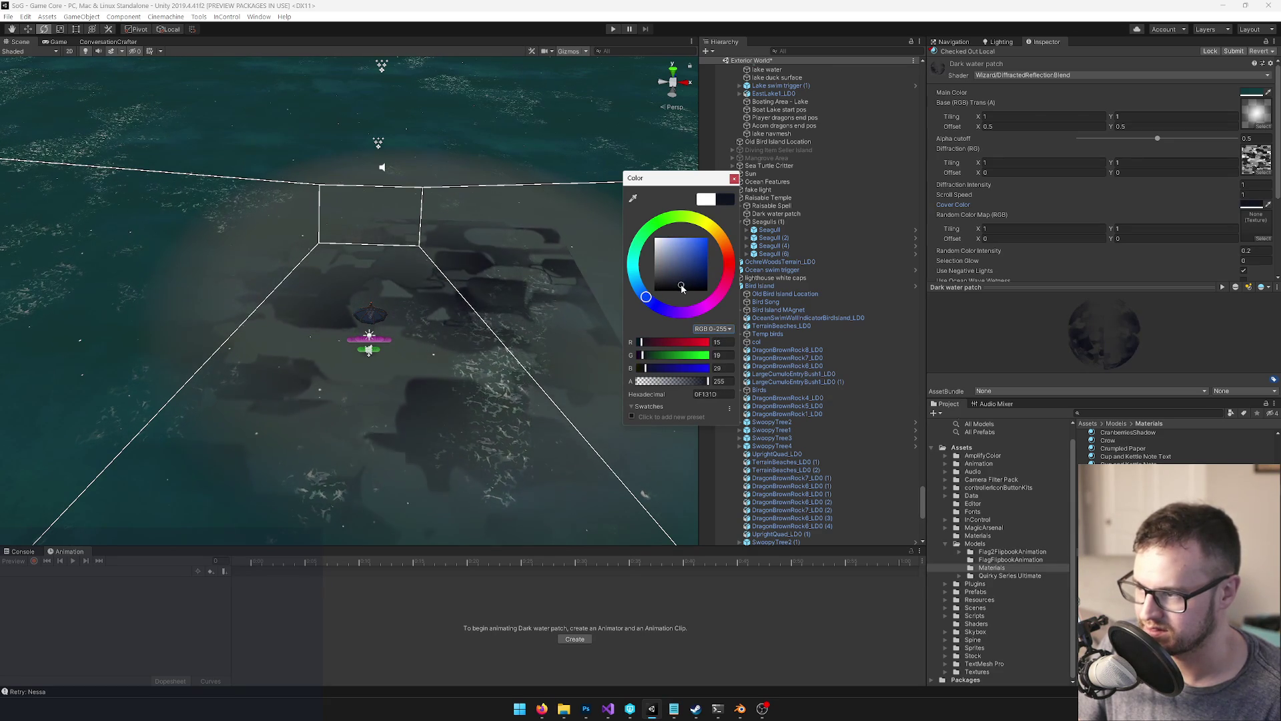
{"action": "left_click", "coordinate": [735, 179]}
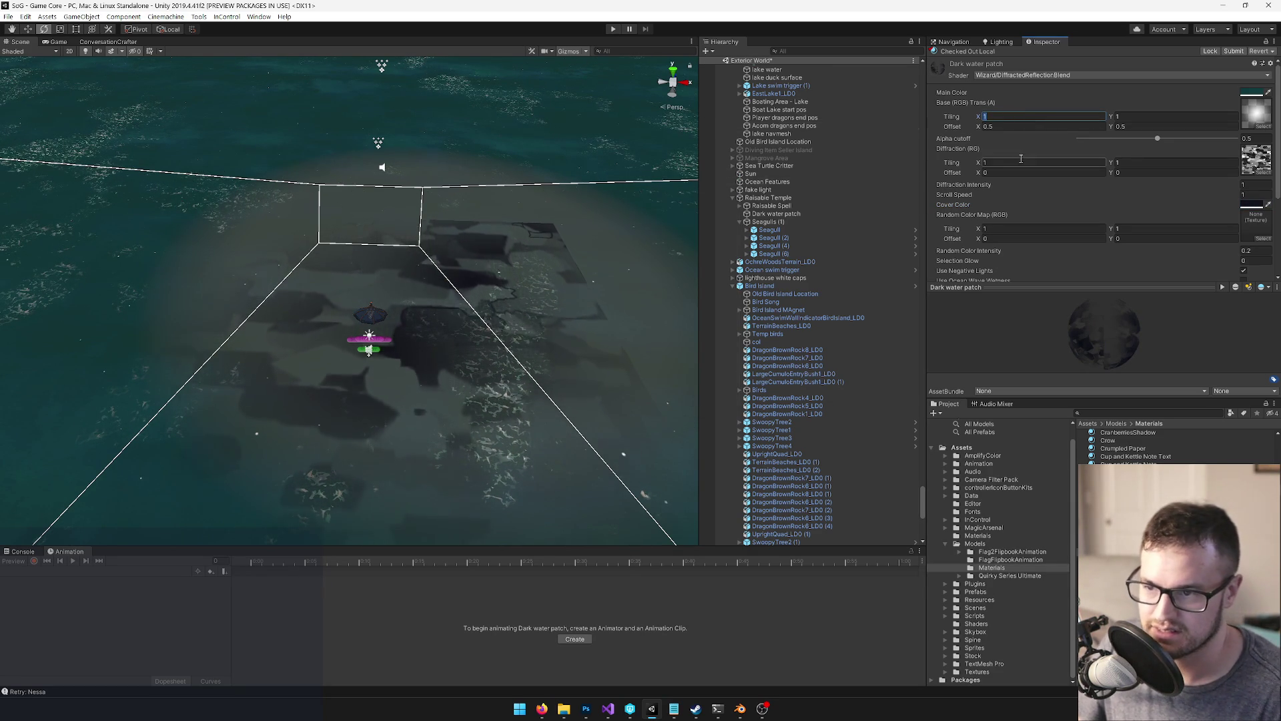
Tile the Diffraction texture 3 × 3 and check the denser pattern in the Game view
{"action": "type", "text": "3"}
{"action": "key", "text": "Tab"}
{"action": "type", "text": "3"}
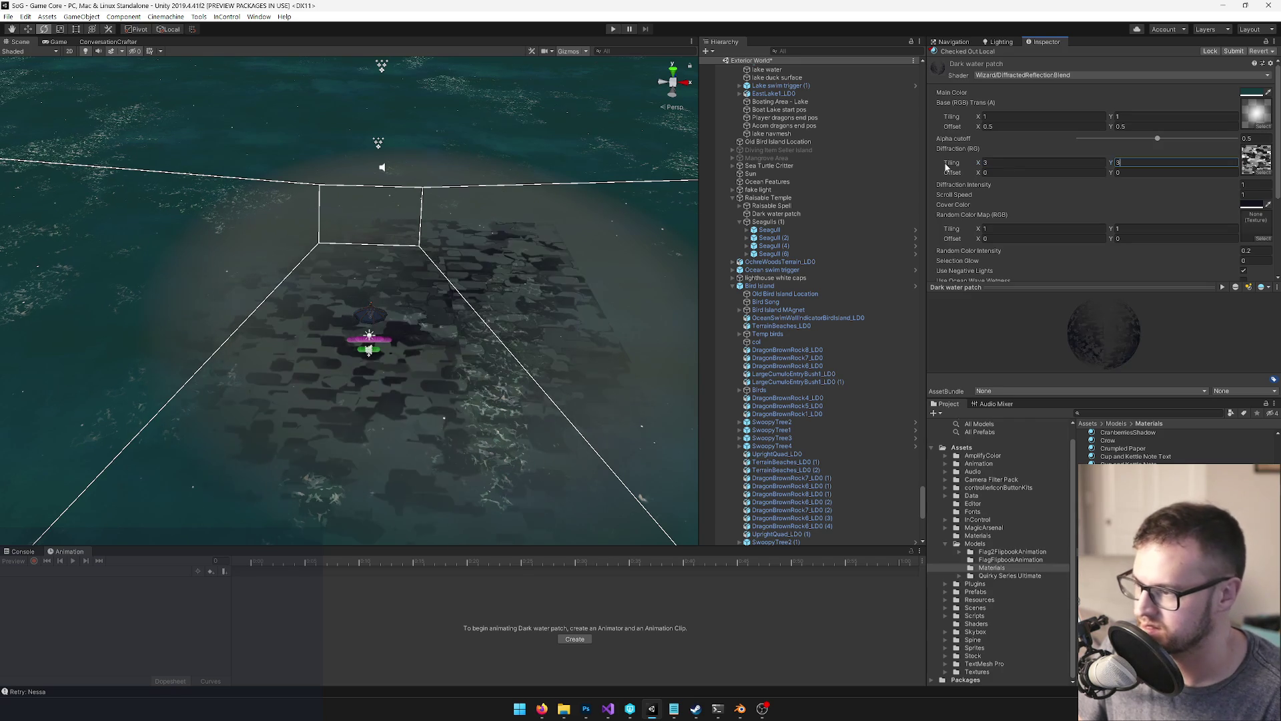
{"action": "left_click_drag", "start_coordinate": [393, 175], "coordinate": [56, 89]}
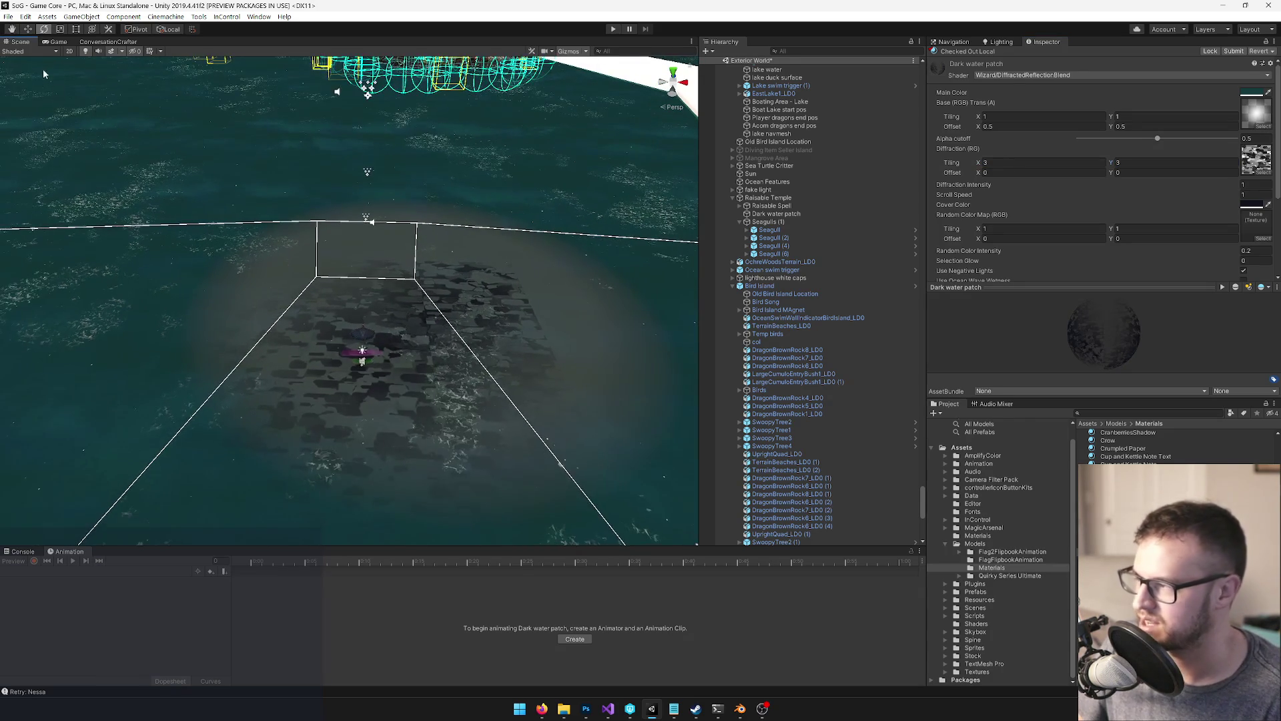
{"action": "left_click", "coordinate": [58, 42]}
{"action": "left_click", "coordinate": [20, 42]}
{"action": "left_click_drag", "start_coordinate": [284, 184], "coordinate": [298, 198]}
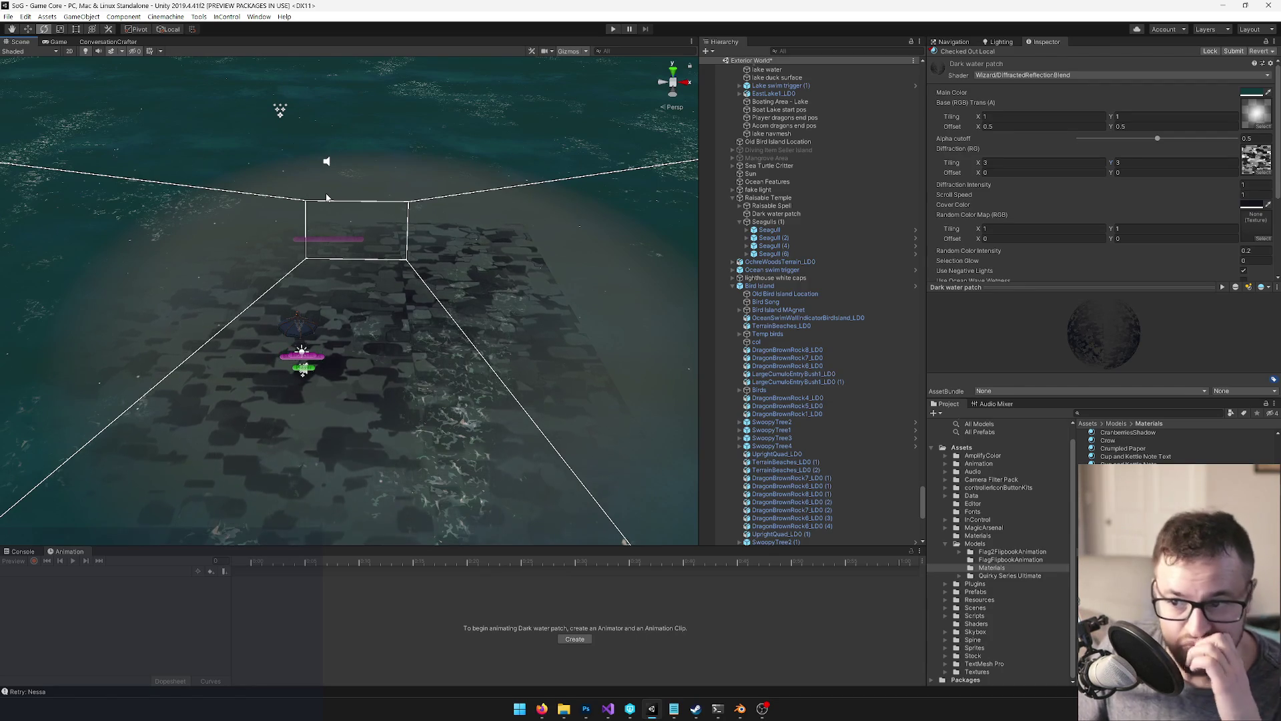
{"action": "scroll", "coordinate": [1119, 192], "scroll_direction": "down", "scroll_amount": 3}
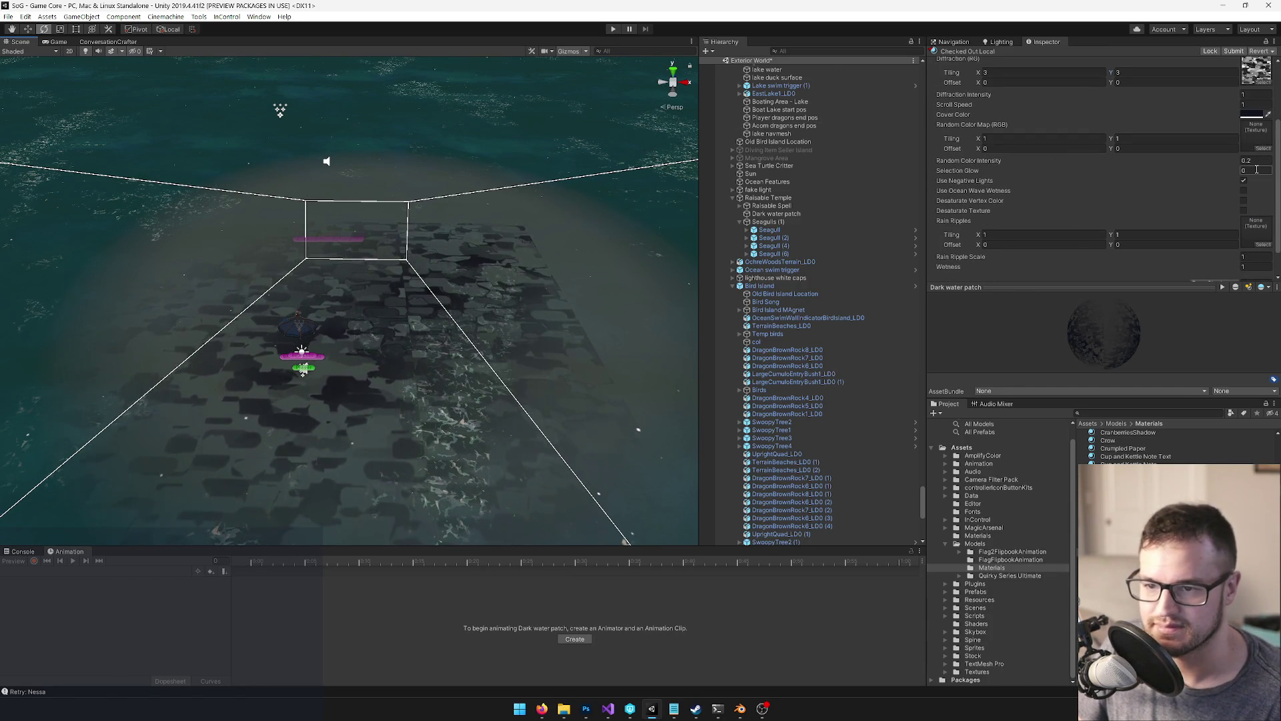
Orbit and zoom over the darkened patch, then select the Dark water patch object (scale 3.948)
{"action": "scroll", "coordinate": [1248, 230], "scroll_direction": "down", "scroll_amount": 1}
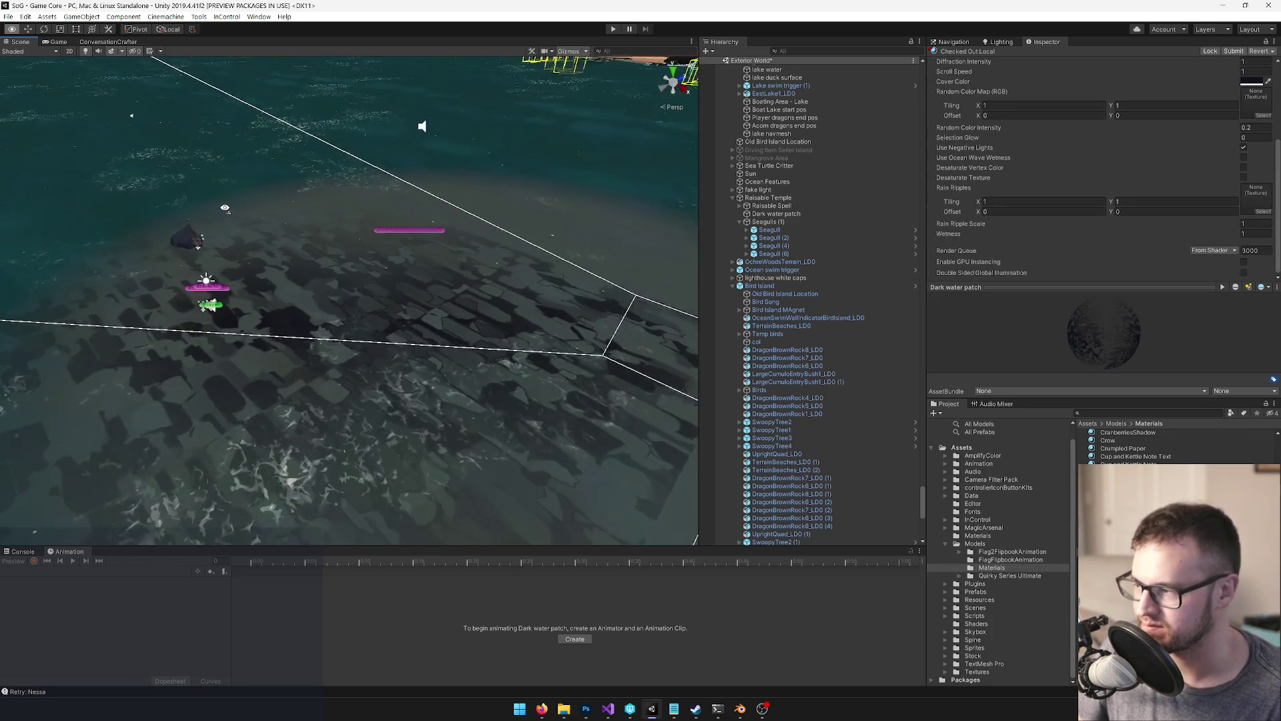
{"action": "mouse_move", "coordinate": [225, 207]}
{"action": "left_mouse_down"}
{"action": "mouse_move", "coordinate": [469, 191]}
{"action": "mouse_move", "coordinate": [434, 171]}
{"action": "mouse_move", "coordinate": [366, 211]}
{"action": "mouse_move", "coordinate": [494, 236]}
{"action": "left_mouse_up"}
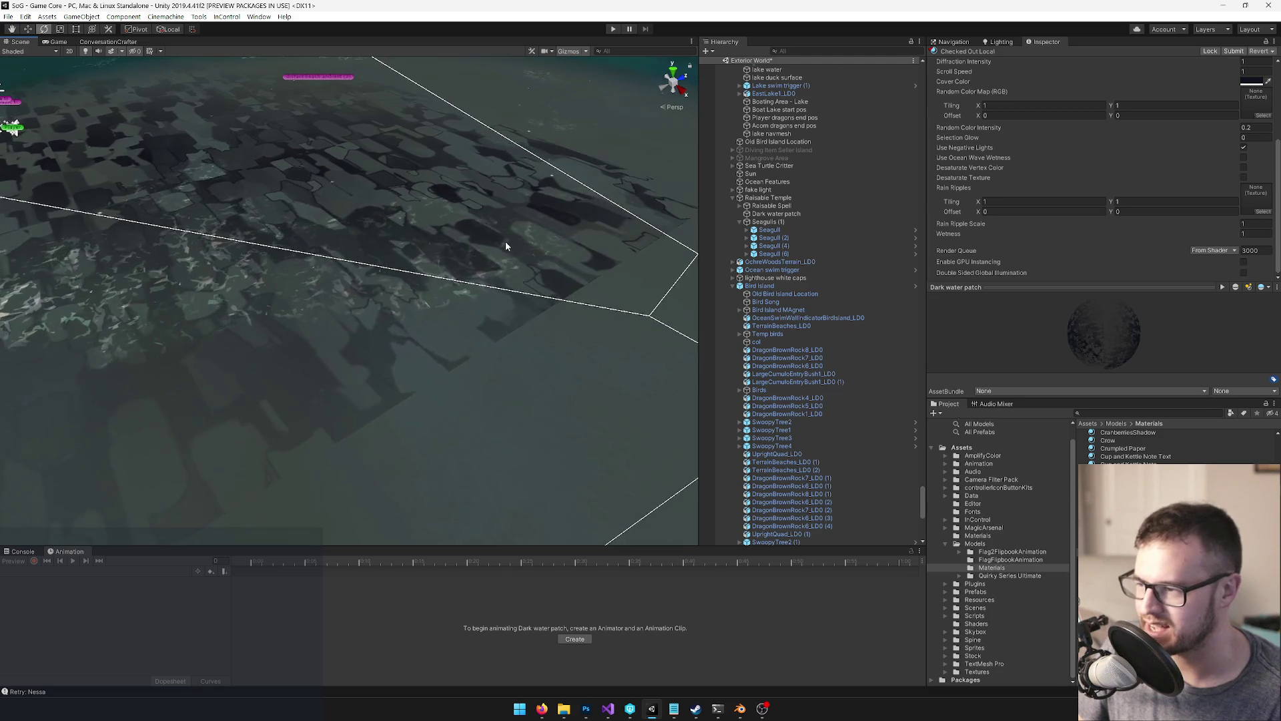
{"action": "scroll", "coordinate": [594, 211], "scroll_direction": "down", "scroll_amount": 5}
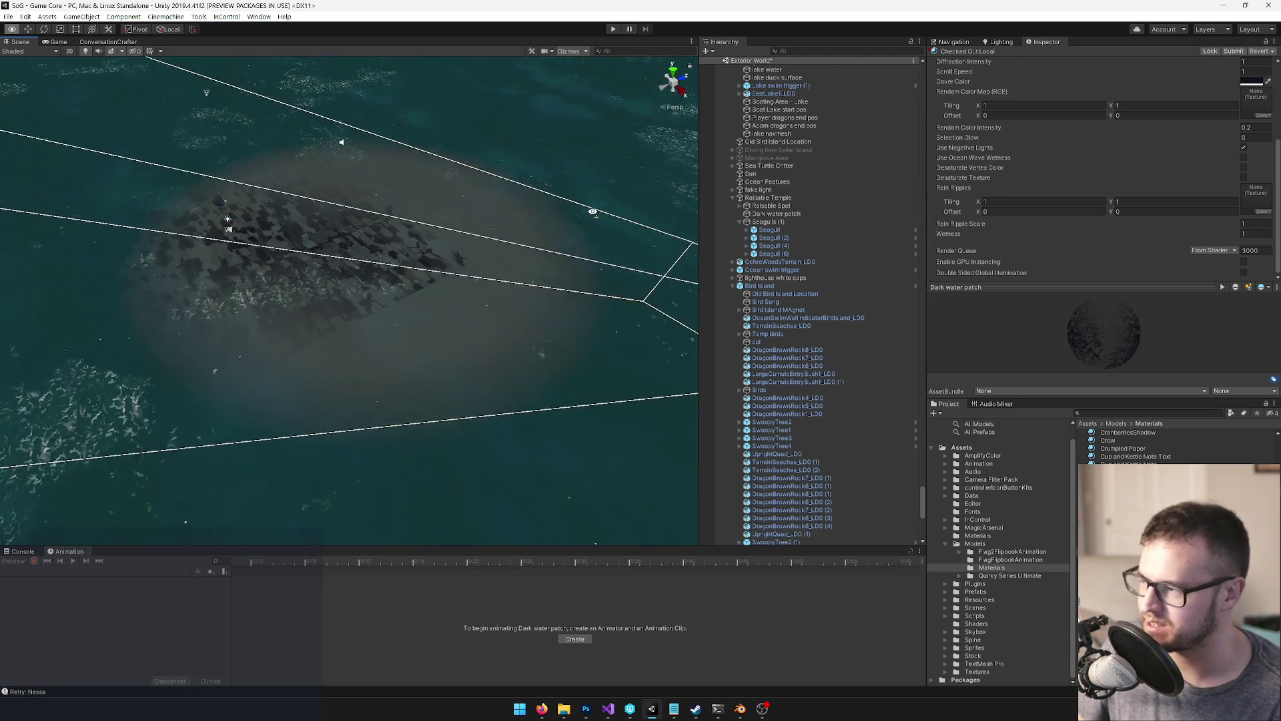
{"action": "scroll", "coordinate": [592, 212], "scroll_direction": "down", "scroll_amount": 2}
{"action": "left_click_drag", "start_coordinate": [592, 212], "coordinate": [529, 214]}
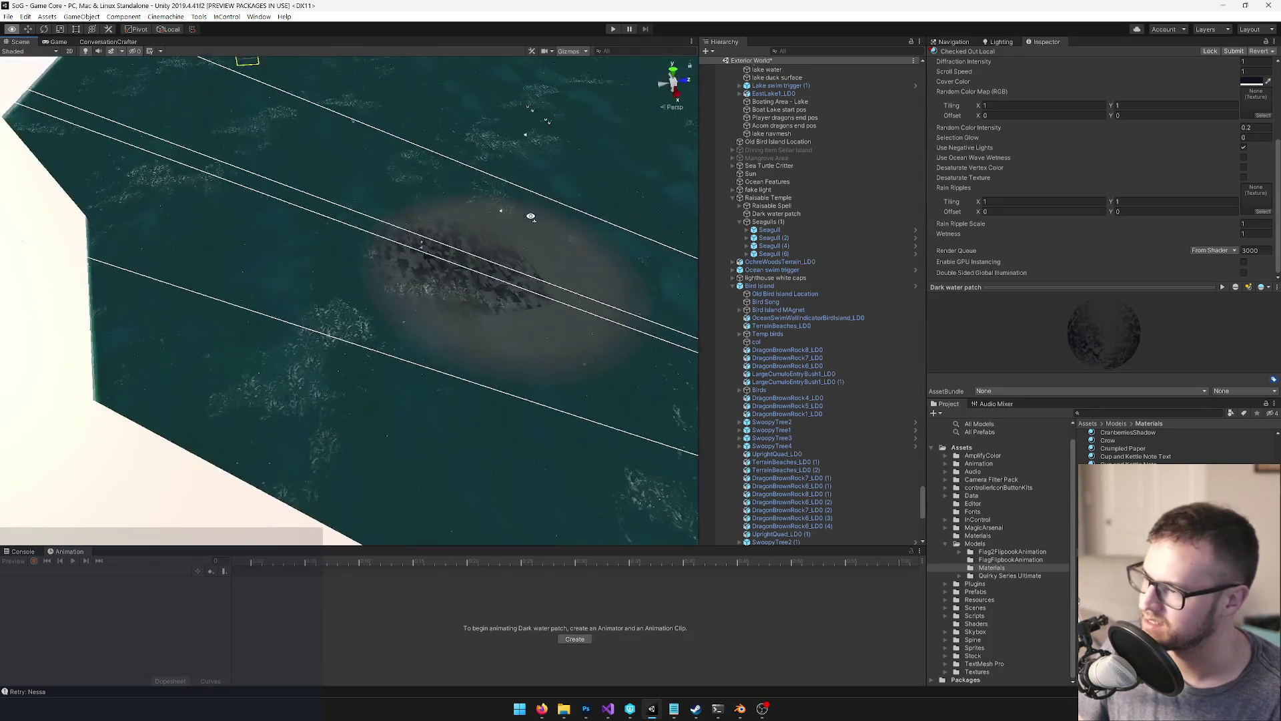
{"action": "scroll", "coordinate": [530, 216], "scroll_direction": "up", "scroll_amount": 5}
{"action": "left_click", "coordinate": [521, 247]}
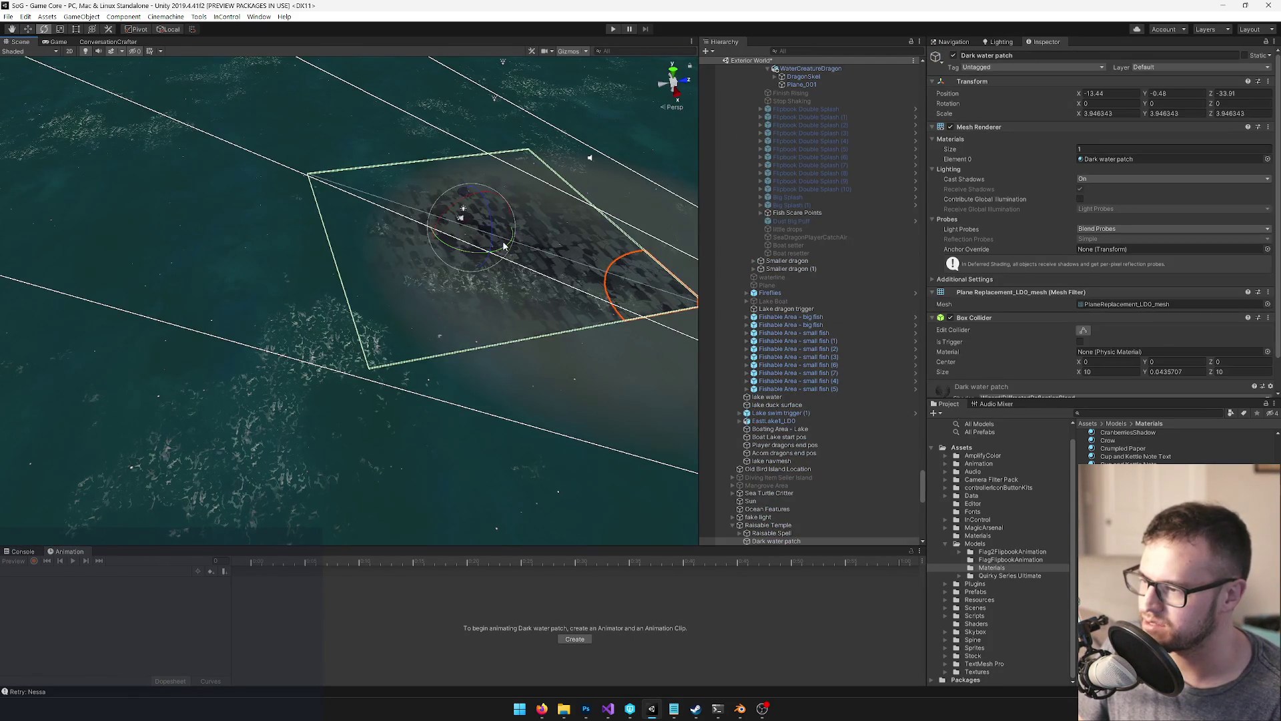
Try moving the Dark water patch elsewhere on the ocean, then undo the move
{"action": "key", "text": "w"}
{"action": "mouse_move", "coordinate": [444, 225]}
{"action": "left_mouse_down"}
{"action": "mouse_move", "coordinate": [324, 245]}
{"action": "mouse_move", "coordinate": [134, 249]}
{"action": "mouse_move", "coordinate": [185, 247]}
{"action": "left_mouse_up"}
{"action": "key", "text": "ctrl+z"}
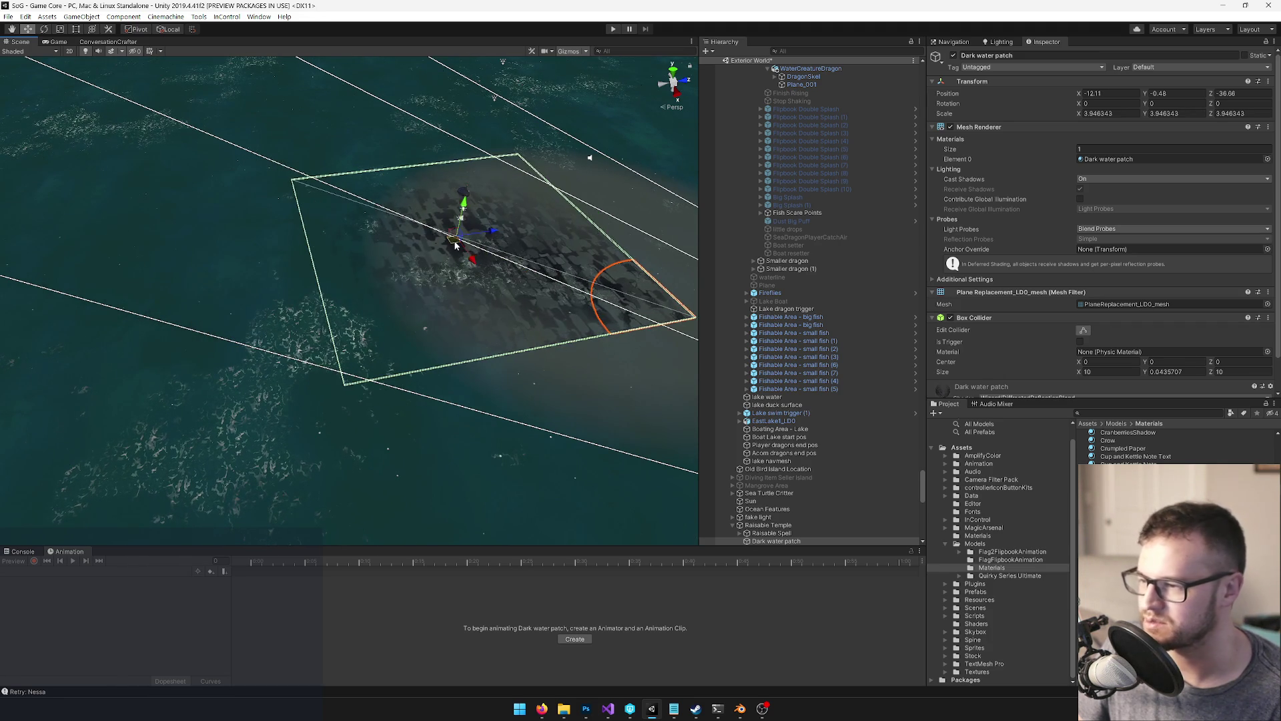
{"action": "mouse_move", "coordinate": [406, 264]}
{"action": "left_mouse_down"}
{"action": "mouse_move", "coordinate": [514, 214]}
{"action": "mouse_move", "coordinate": [563, 237]}
{"action": "mouse_move", "coordinate": [868, 243]}
{"action": "left_mouse_up"}
Preview FadedDecal1_LD0_mesh, keep PlaneReplacement_LDO_mesh, and select the Dark water patch material
{"action": "left_click", "coordinate": [1267, 304]}
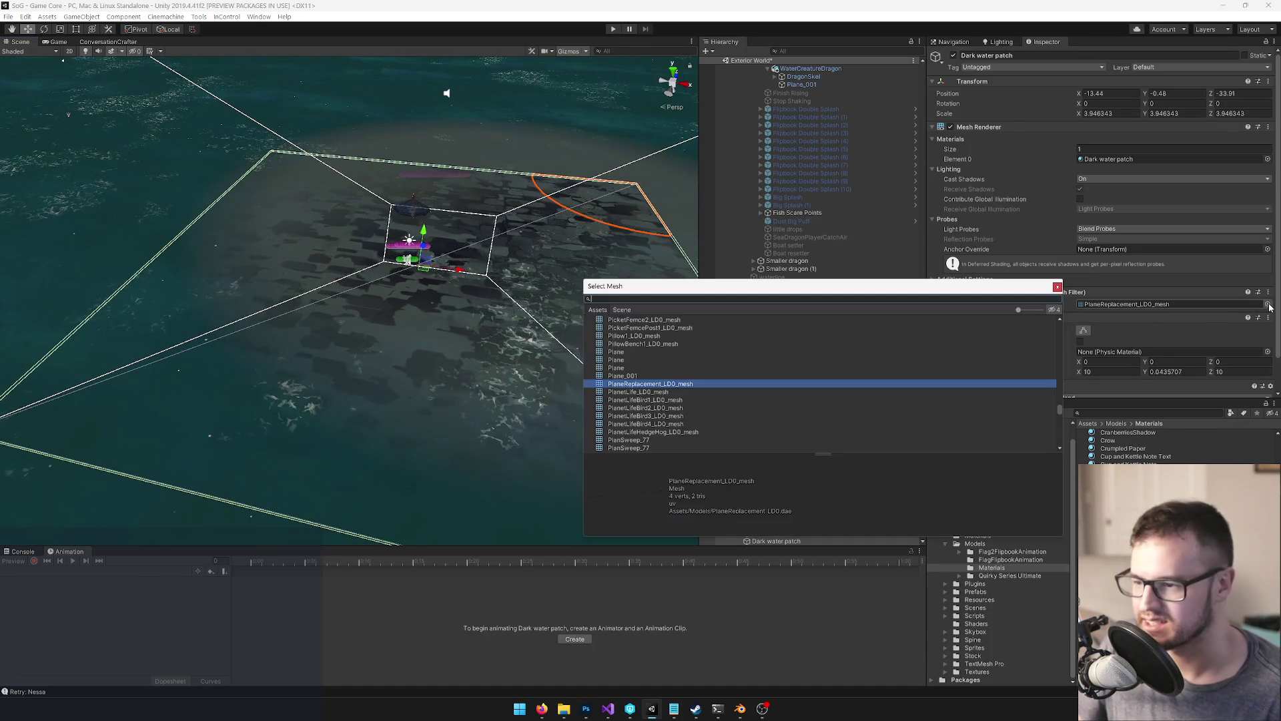
{"action": "type", "text": "decal"}
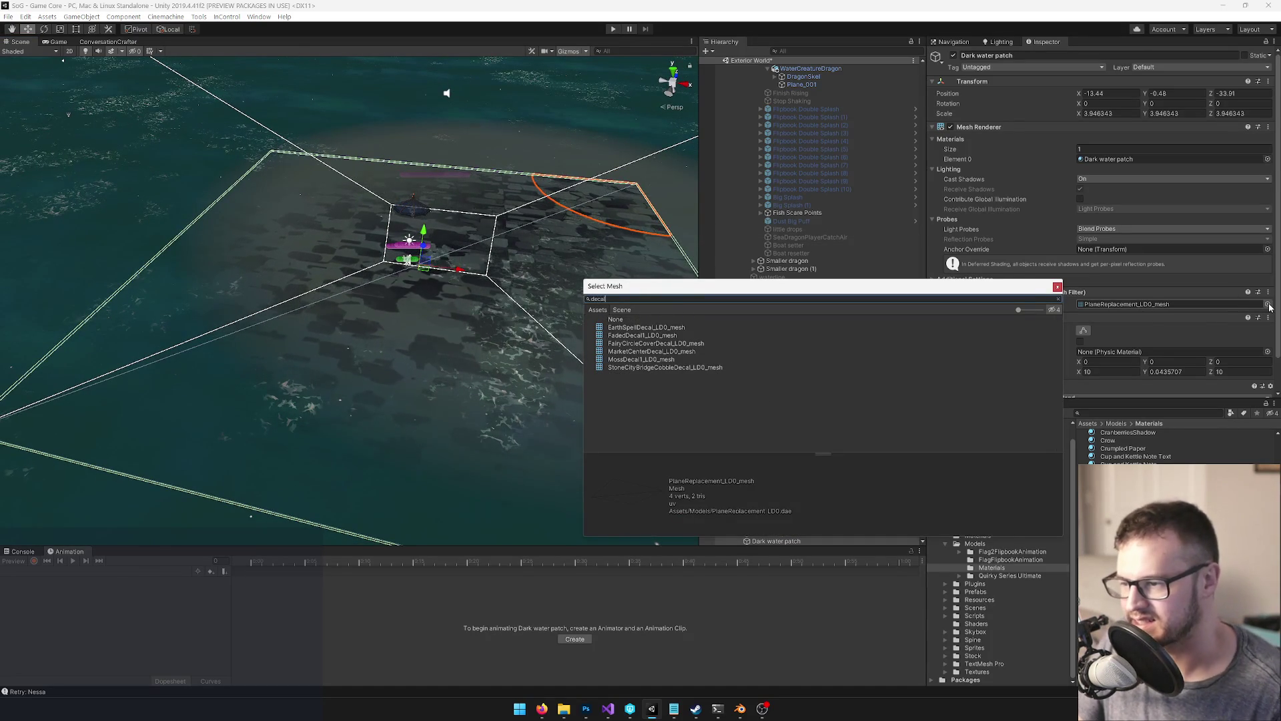
{"action": "left_click", "coordinate": [638, 336]}
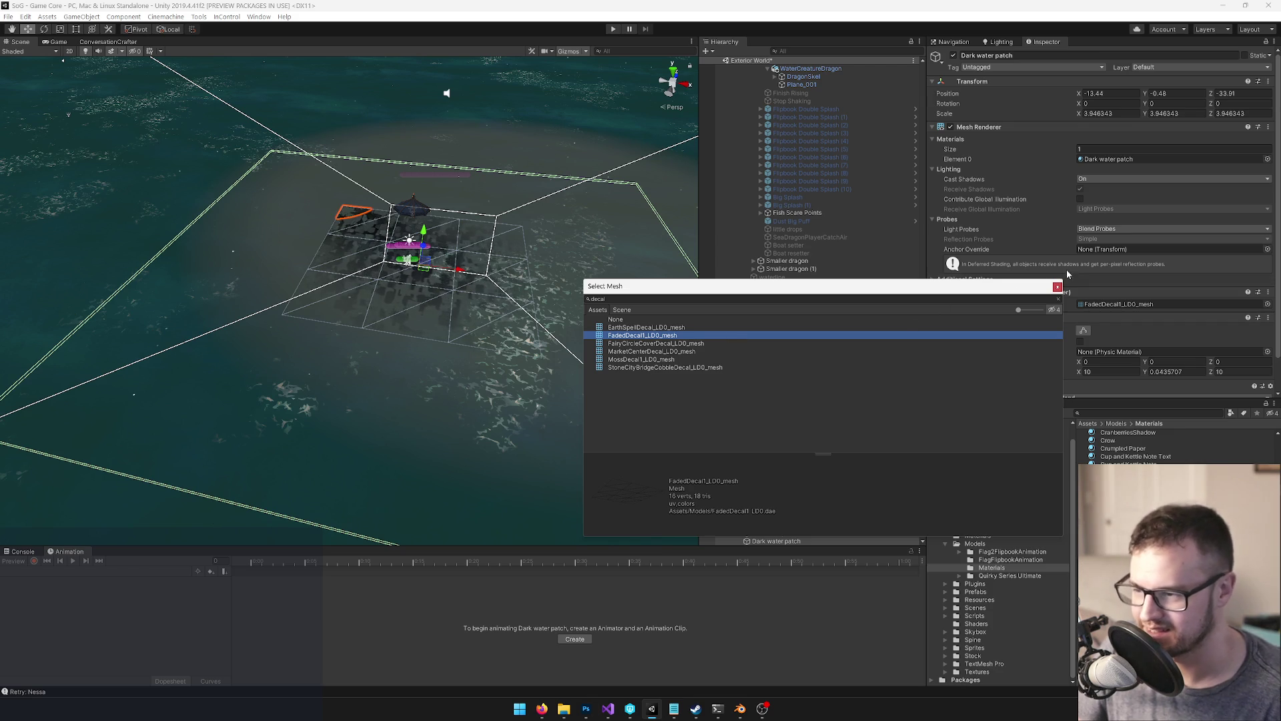
{"action": "left_click", "coordinate": [1057, 286]}
{"action": "mouse_move", "coordinate": [562, 225]}
{"action": "left_mouse_down"}
{"action": "mouse_move", "coordinate": [541, 257]}
{"action": "mouse_move", "coordinate": [536, 219]}
{"action": "left_mouse_up"}
{"action": "scroll", "coordinate": [524, 267], "scroll_direction": "up", "scroll_amount": 5}
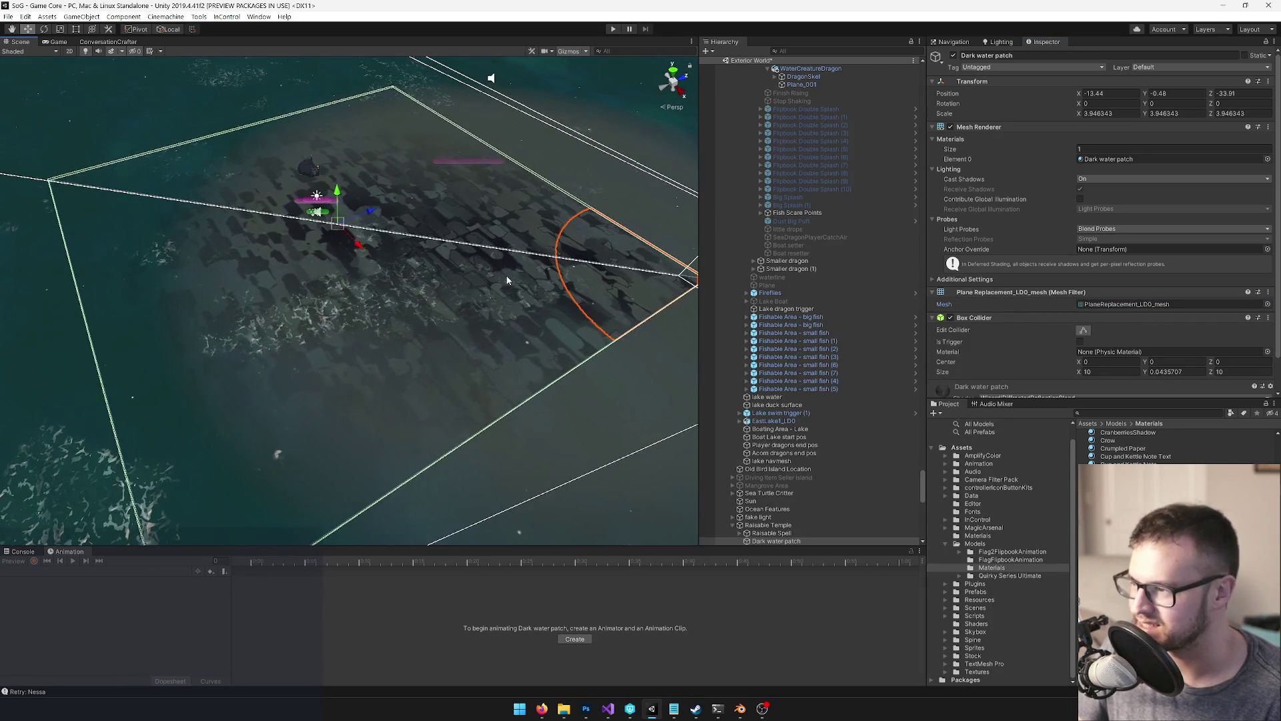
{"action": "left_click", "coordinate": [1108, 159]}
{"action": "double_click", "coordinate": [1107, 159]}
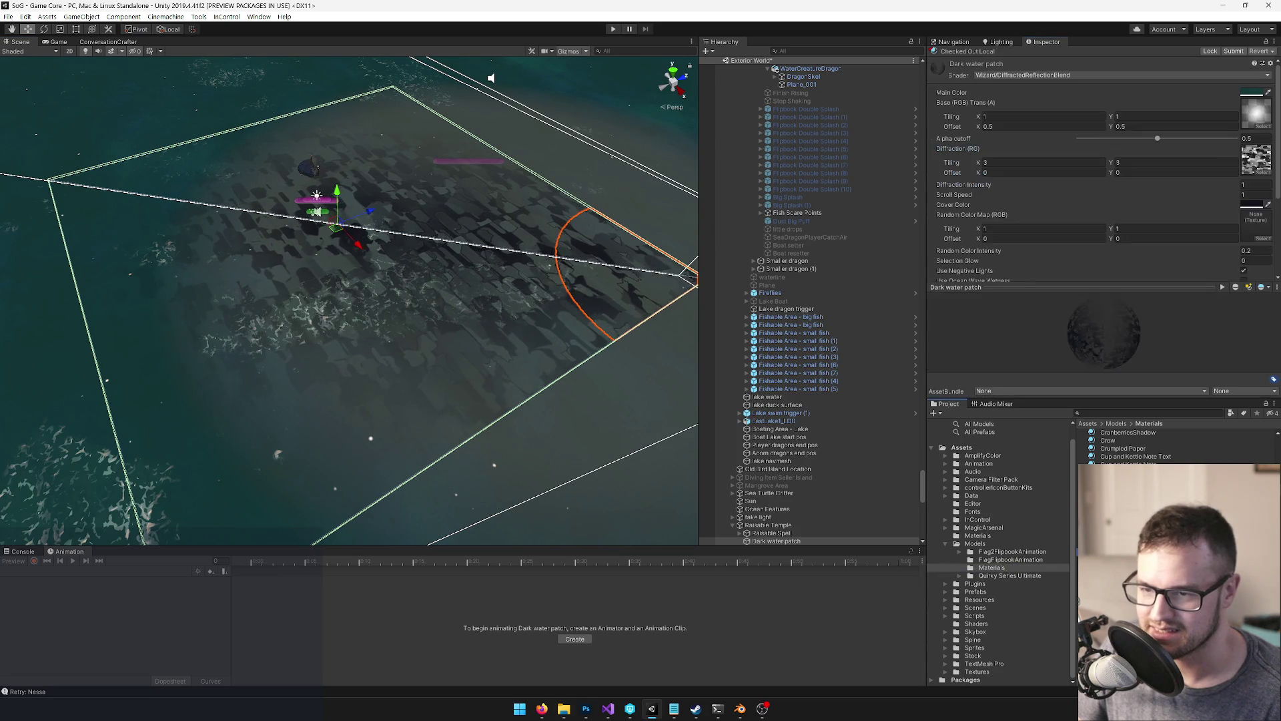
{"action": "left_click", "coordinate": [1256, 112]}
{"action": "double_click", "coordinate": [1256, 112]}
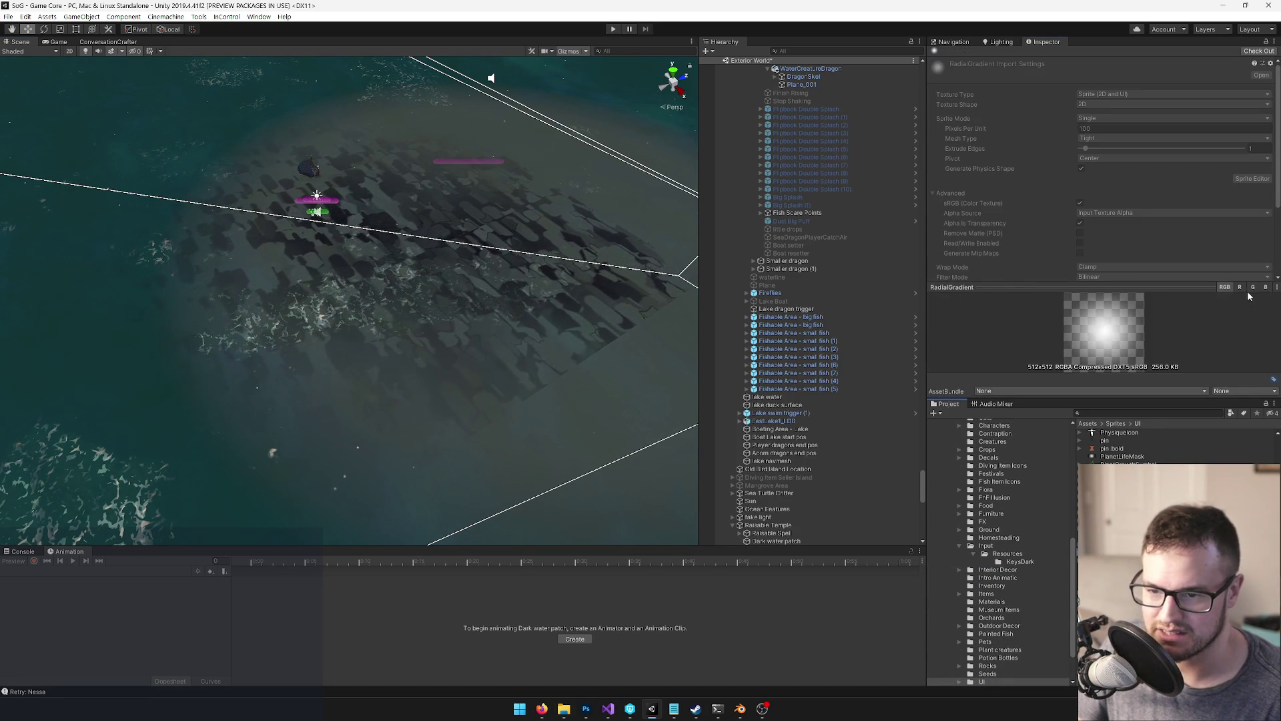
{"action": "left_click", "coordinate": [1276, 288]}
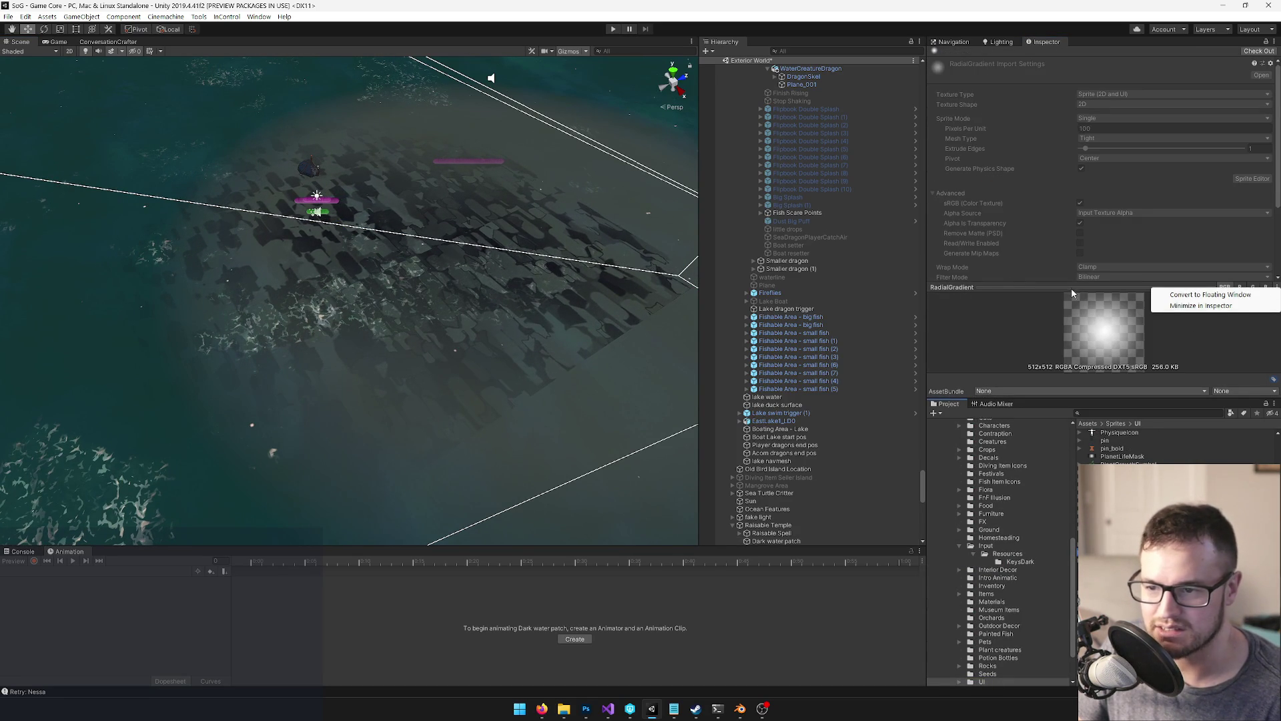
{"action": "left_click", "coordinate": [489, 304]}
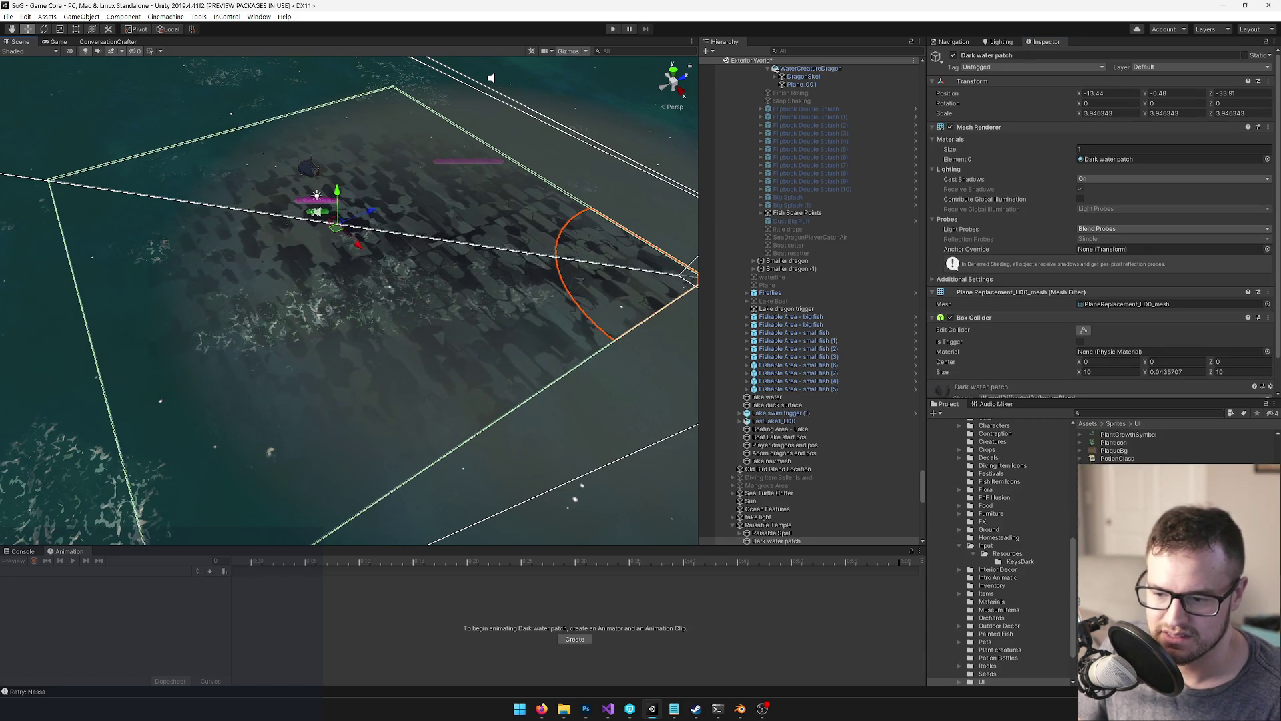
{"action": "left_click", "coordinate": [560, 347]}
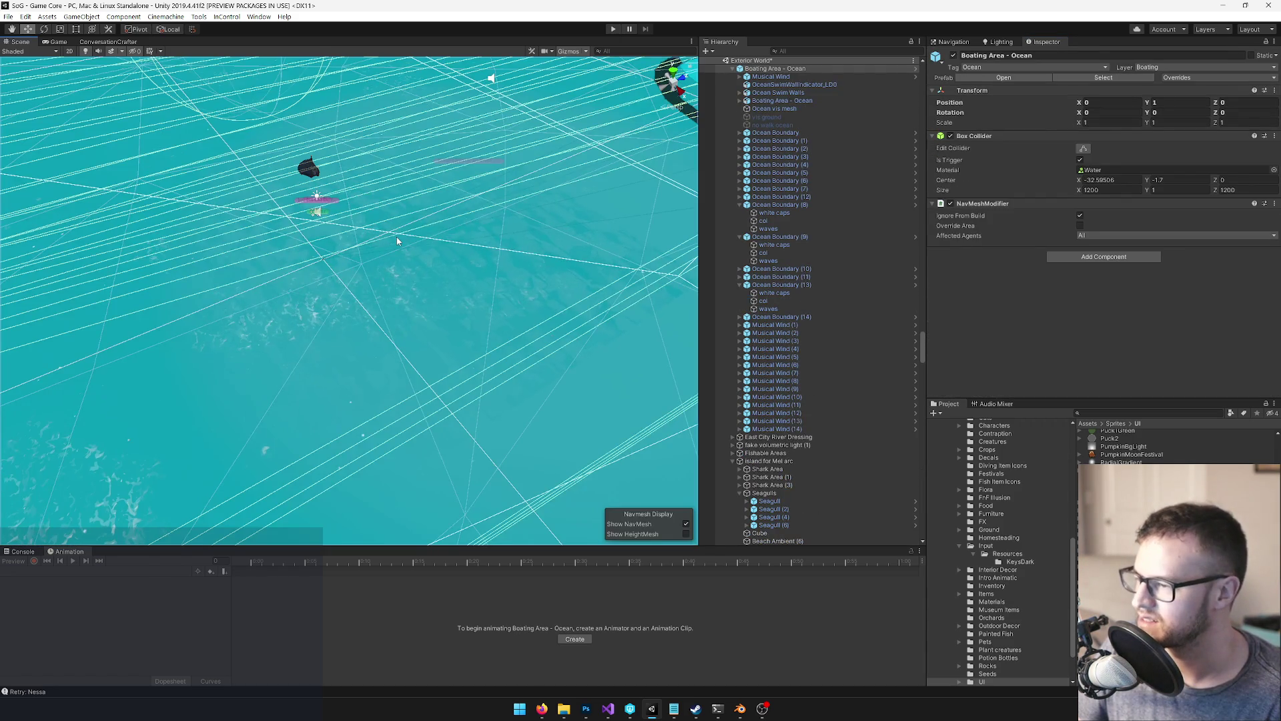
{"action": "left_click", "coordinate": [397, 241]}
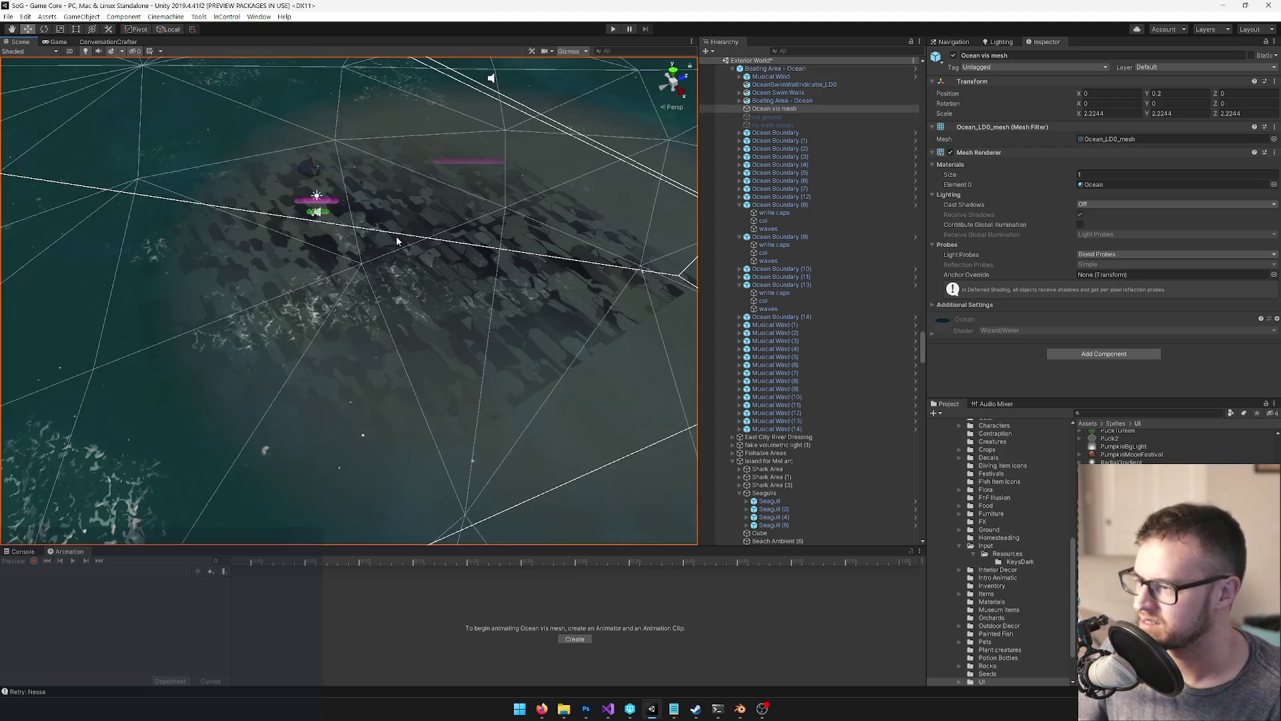
{"action": "scroll", "coordinate": [387, 219], "scroll_direction": "up", "scroll_amount": 5}
{"action": "left_click", "coordinate": [400, 220]}
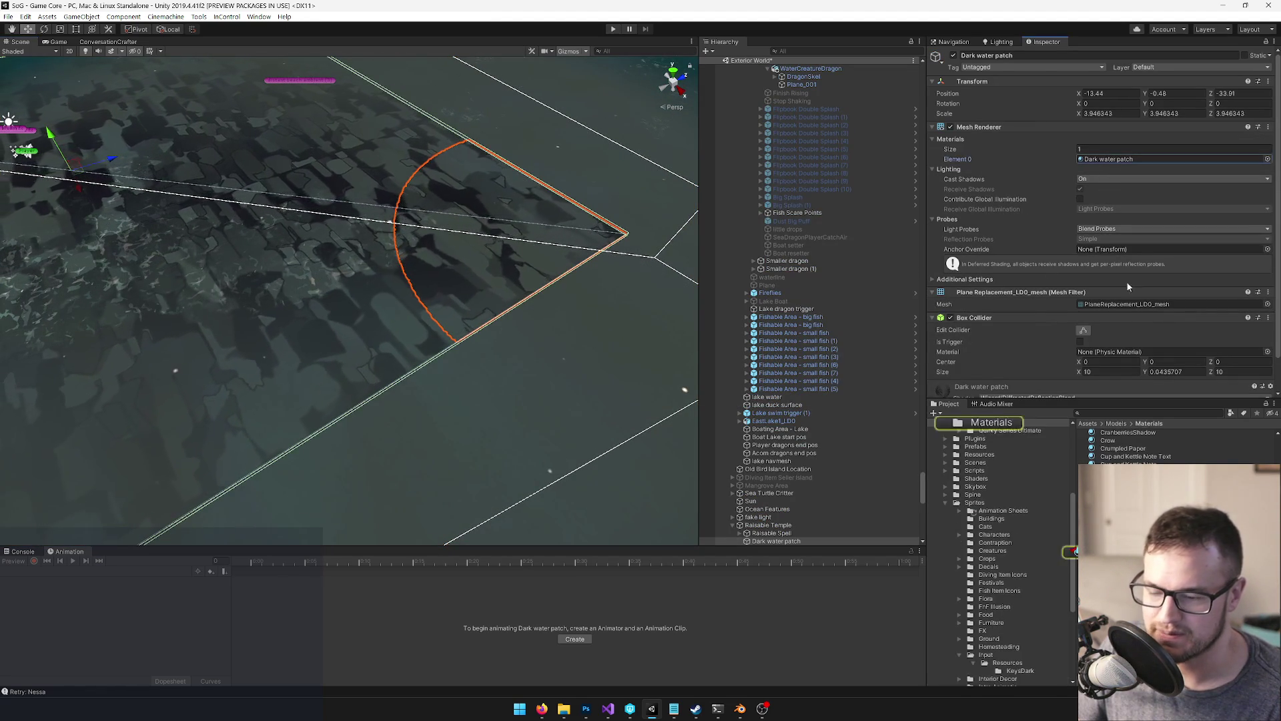
Set the Dark water patch material's Base (RGB) texture to decal_radialshadow_exp and check the softened patch
{"action": "left_click", "coordinate": [1113, 160]}
{"action": "double_click", "coordinate": [1113, 160]}
{"action": "left_click", "coordinate": [1262, 126]}
{"action": "type", "text": "deca"}
{"action": "left_click", "coordinate": [624, 415]}
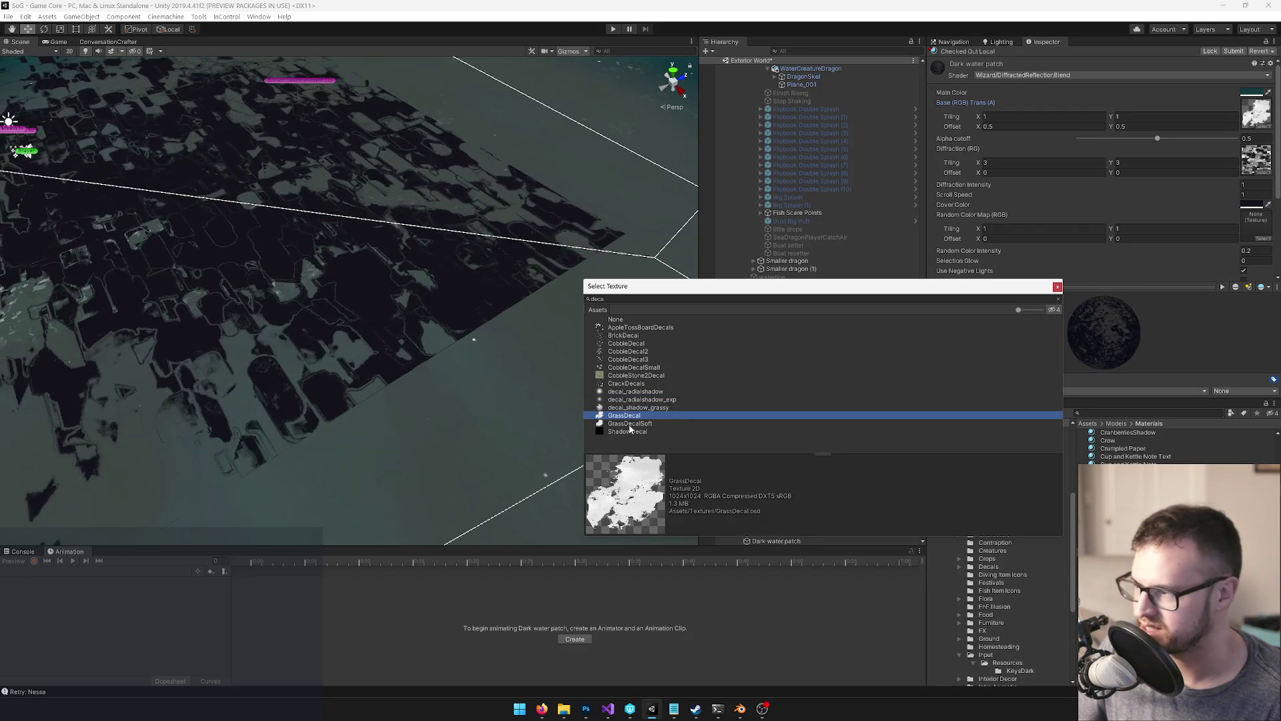
{"action": "left_click", "coordinate": [630, 400]}
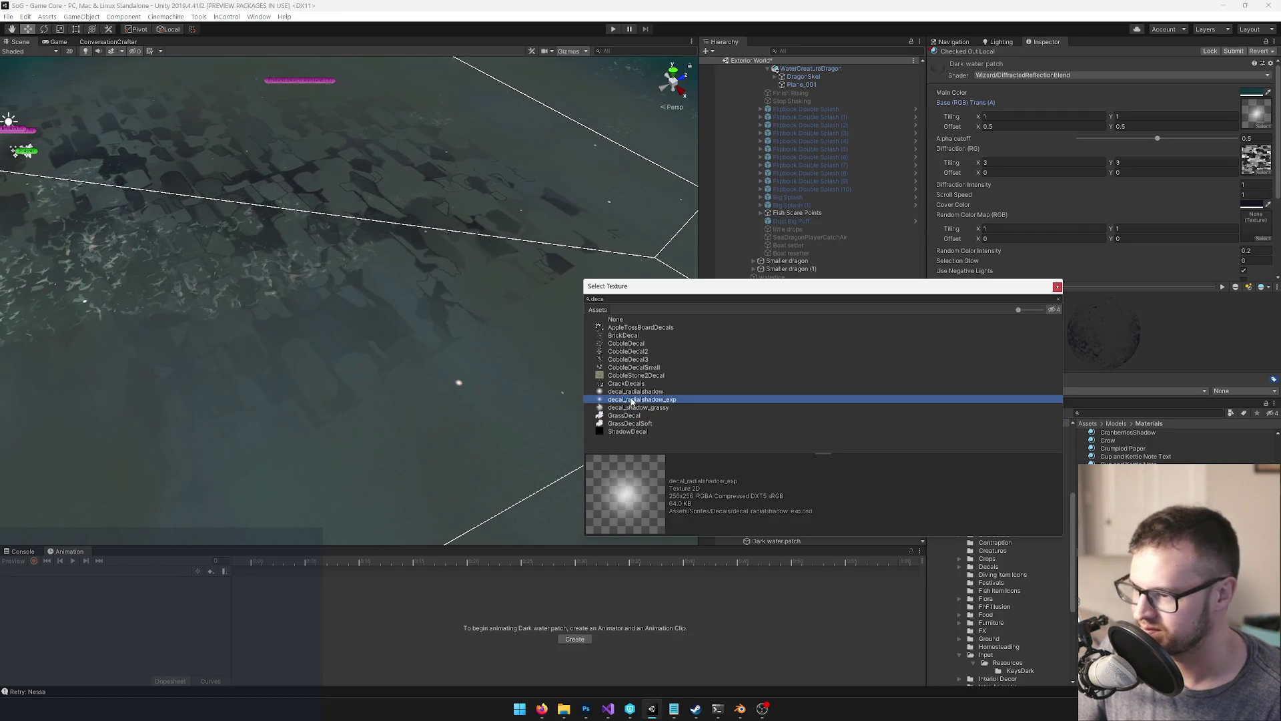
{"action": "double_click", "coordinate": [636, 404]}
{"action": "mouse_move", "coordinate": [635, 405]}
{"action": "left_mouse_down"}
{"action": "mouse_move", "coordinate": [403, 287]}
{"action": "mouse_move", "coordinate": [428, 251]}
{"action": "mouse_move", "coordinate": [400, 248]}
{"action": "left_mouse_up"}
{"action": "left_click", "coordinate": [56, 41]}
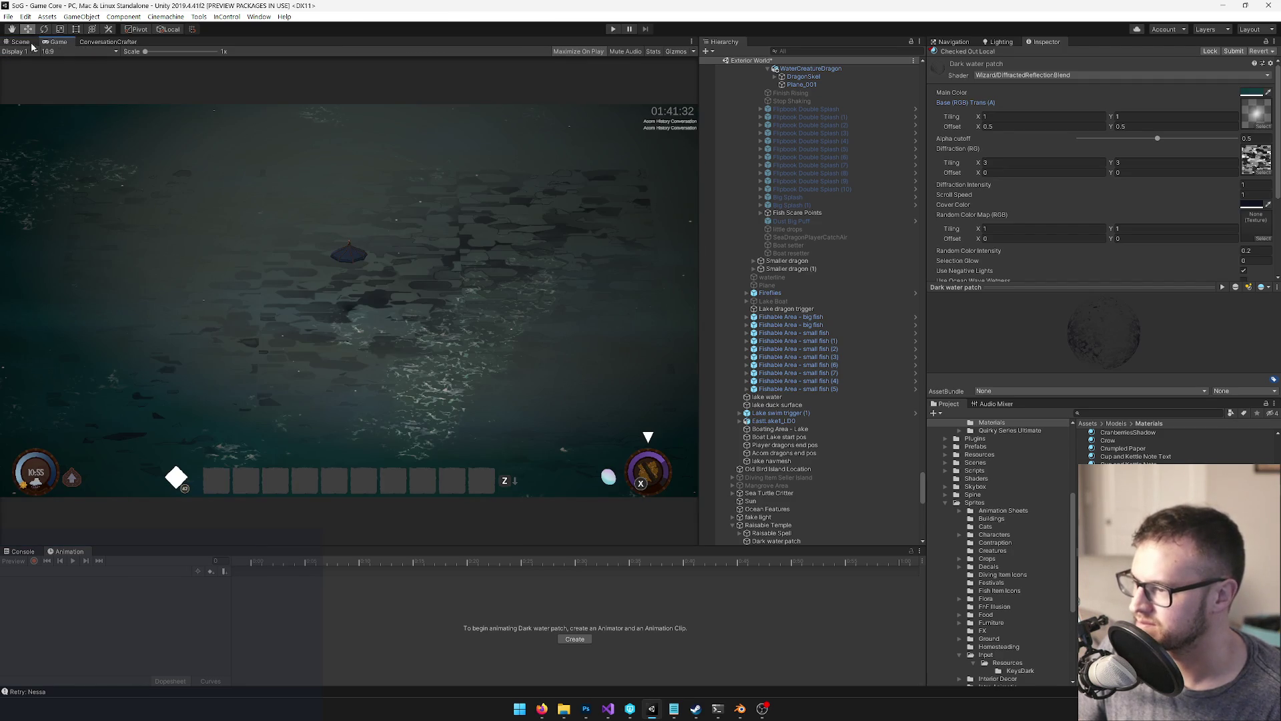
Set the Dark water patch material's Base Offset X and Y to 0
{"action": "left_click", "coordinate": [22, 42]}
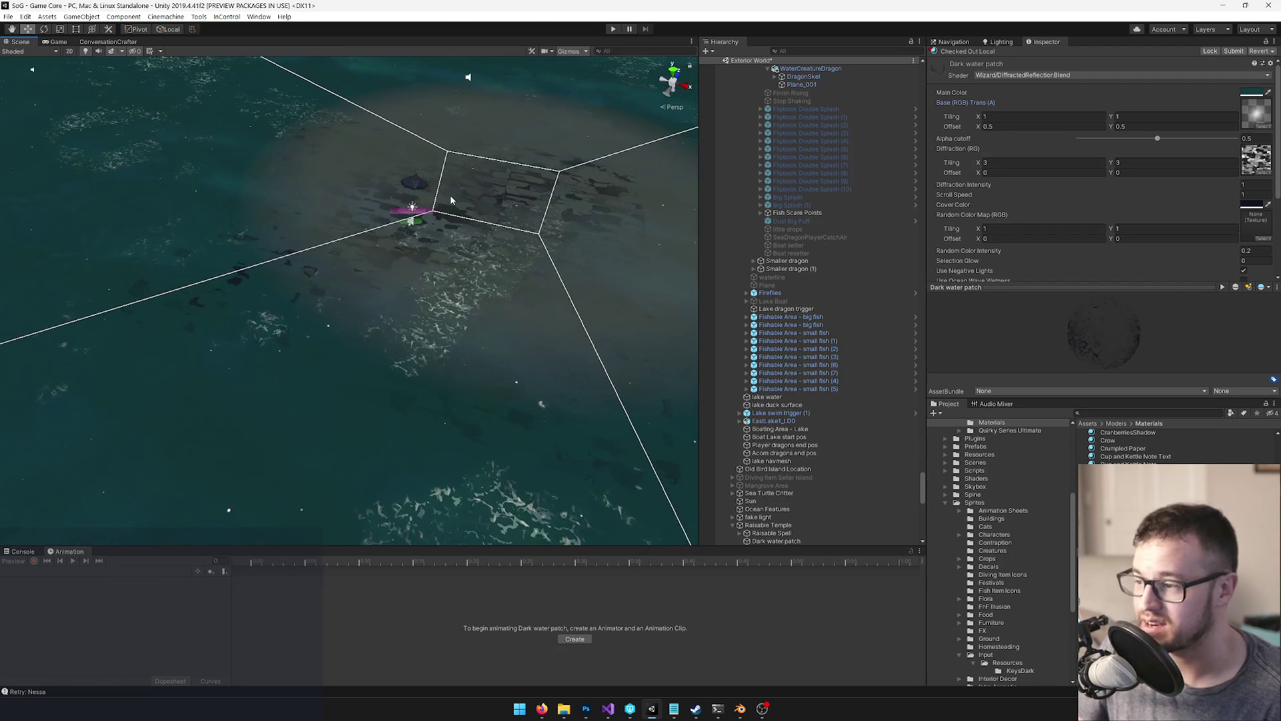
{"action": "mouse_move", "coordinate": [451, 200]}
{"action": "left_mouse_down"}
{"action": "mouse_move", "coordinate": [406, 220]}
{"action": "mouse_move", "coordinate": [413, 213]}
{"action": "mouse_move", "coordinate": [353, 219]}
{"action": "left_mouse_up"}
{"action": "left_click", "coordinate": [1094, 159]}
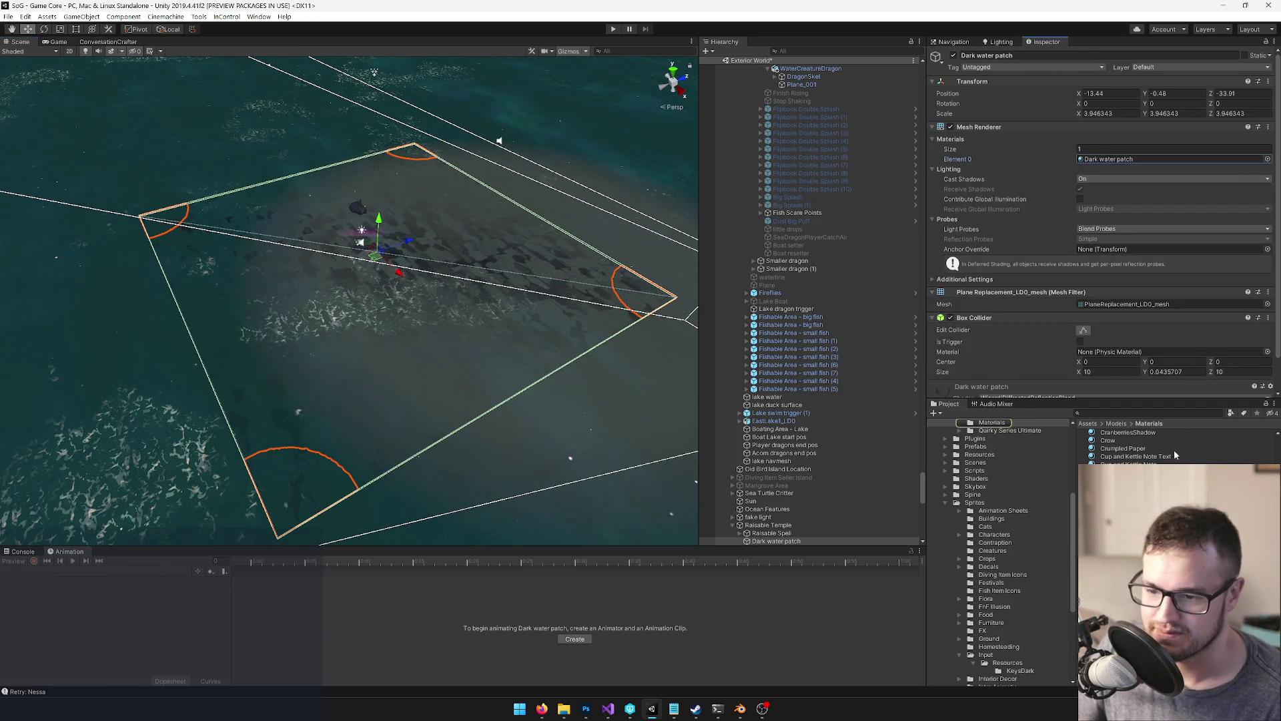
{"action": "double_click", "coordinate": [1094, 159]}
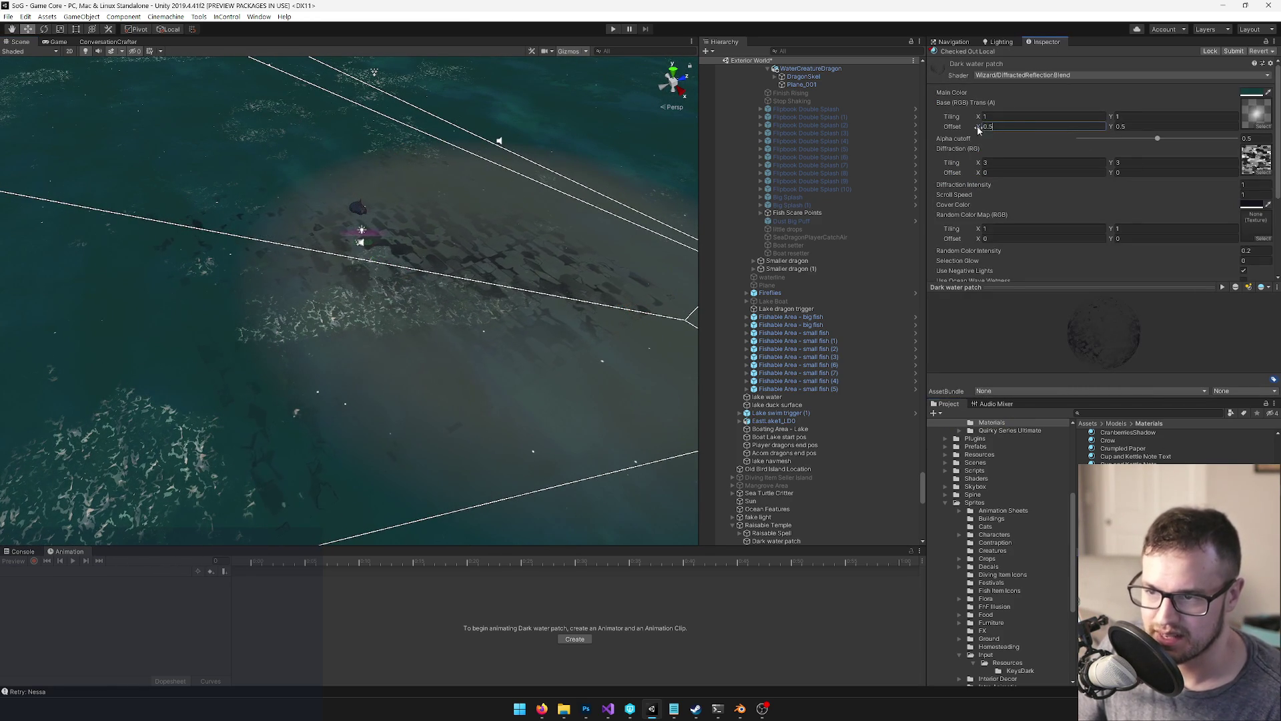
{"action": "type", "text": "0"}
{"action": "key", "text": "Tab"}
{"action": "type", "text": "0"}
Compare the adjusted patch in the Scene and Game views, then enter play mode
{"action": "mouse_move", "coordinate": [374, 220]}
{"action": "left_mouse_down"}
{"action": "mouse_move", "coordinate": [287, 143]}
{"action": "mouse_move", "coordinate": [399, 155]}
{"action": "mouse_move", "coordinate": [403, 131]}
{"action": "left_mouse_up"}
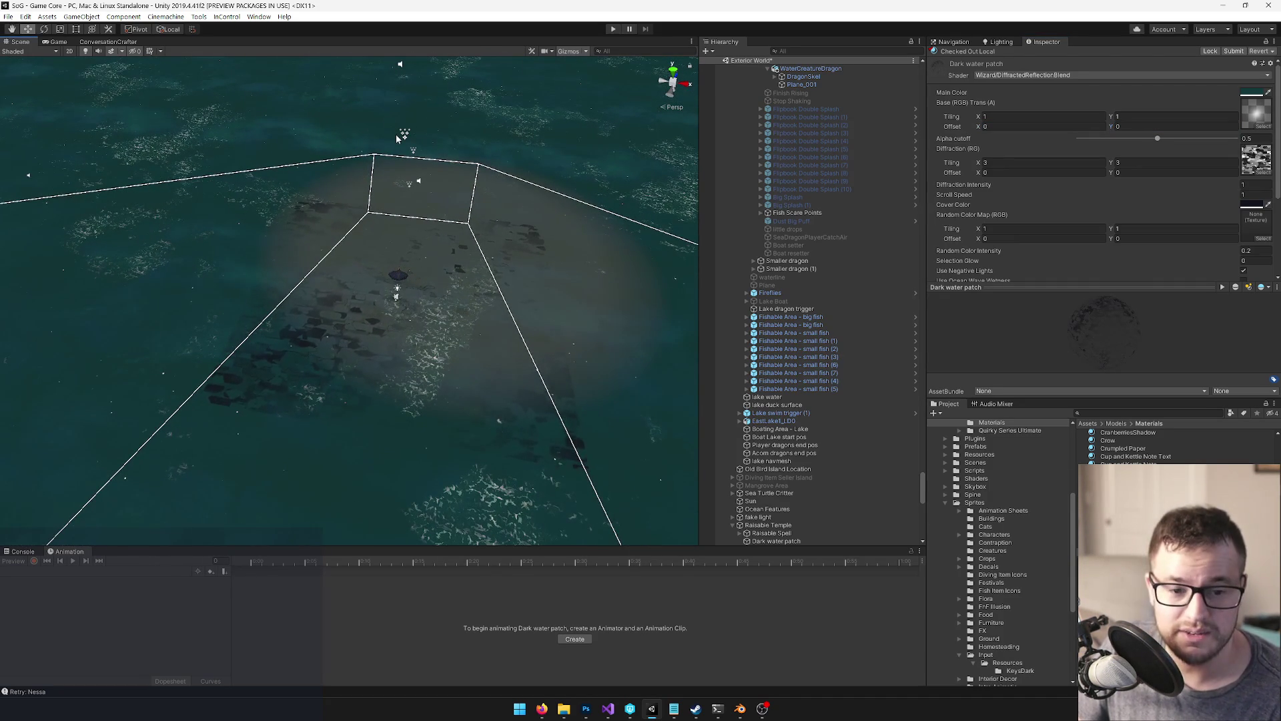
{"action": "left_click", "coordinate": [54, 42]}
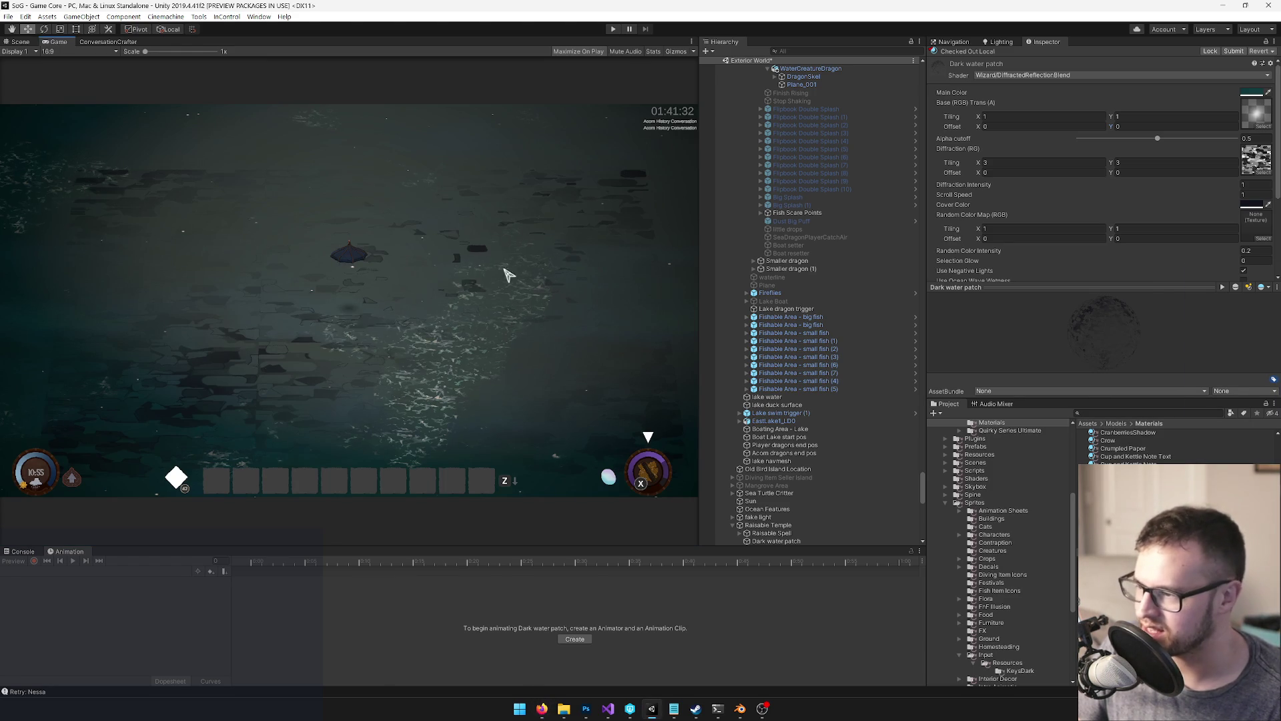
{"action": "left_click", "coordinate": [19, 43]}
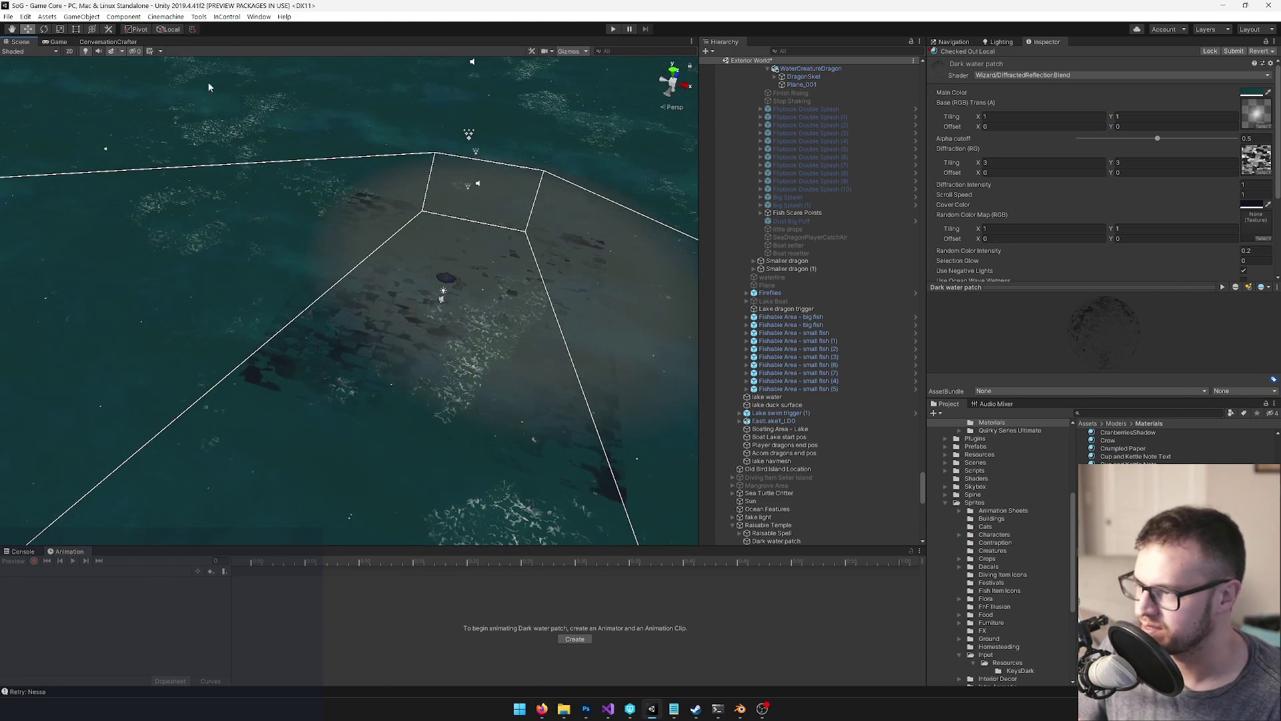
{"action": "left_click", "coordinate": [65, 43]}
{"action": "left_click", "coordinate": [612, 30]}
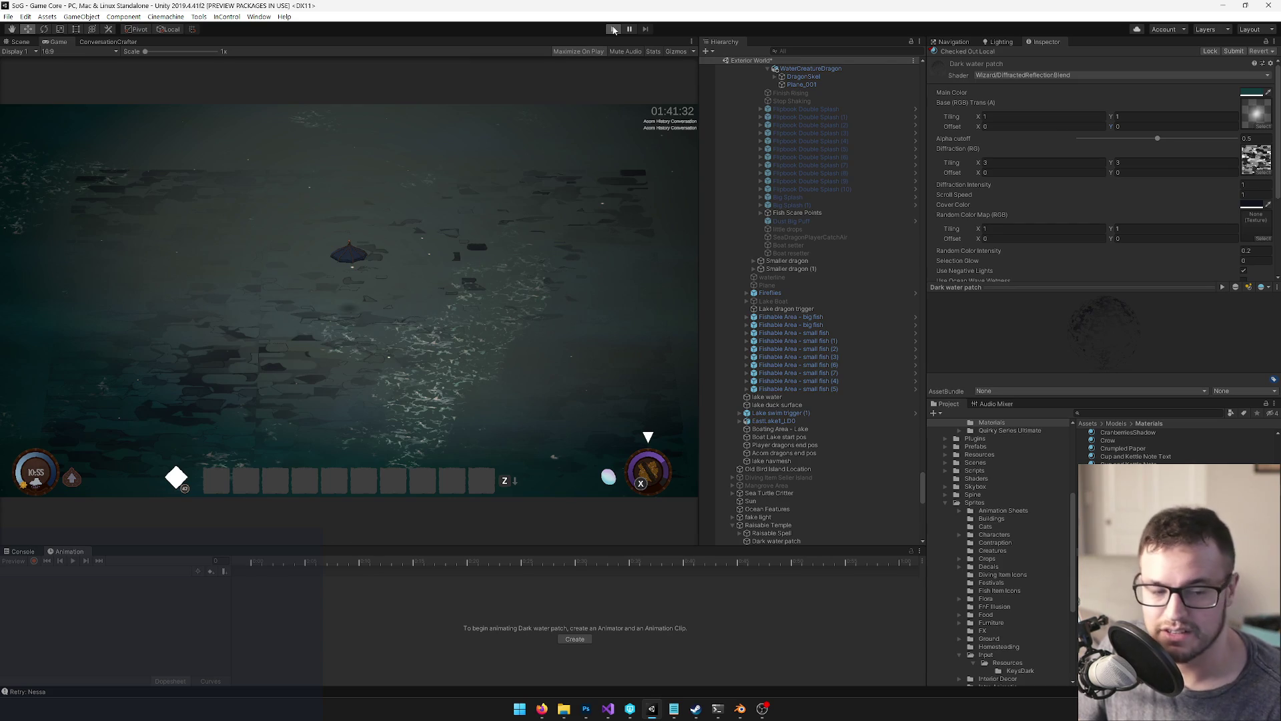
{"action": "left_click", "coordinate": [612, 30]}
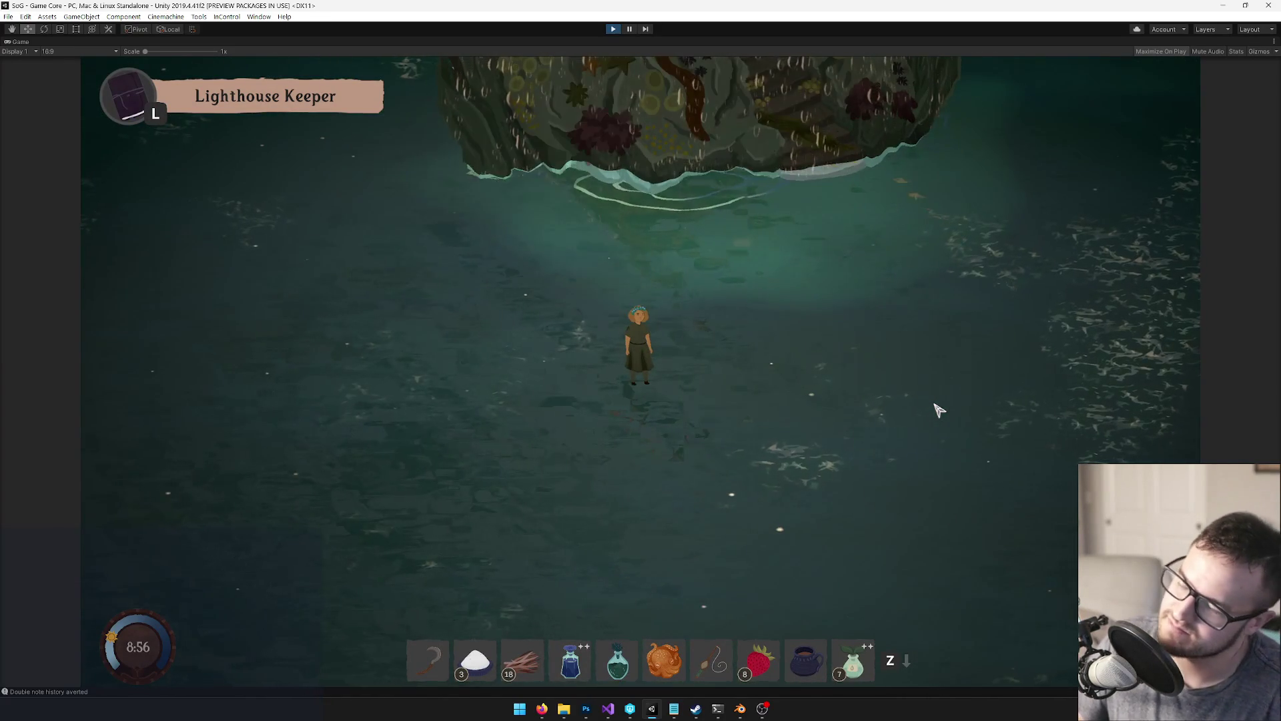
Walk the character onto the Lighthouse Keeper island and up the stairs into the tower doorway
{"action": "key", "text": "w"}
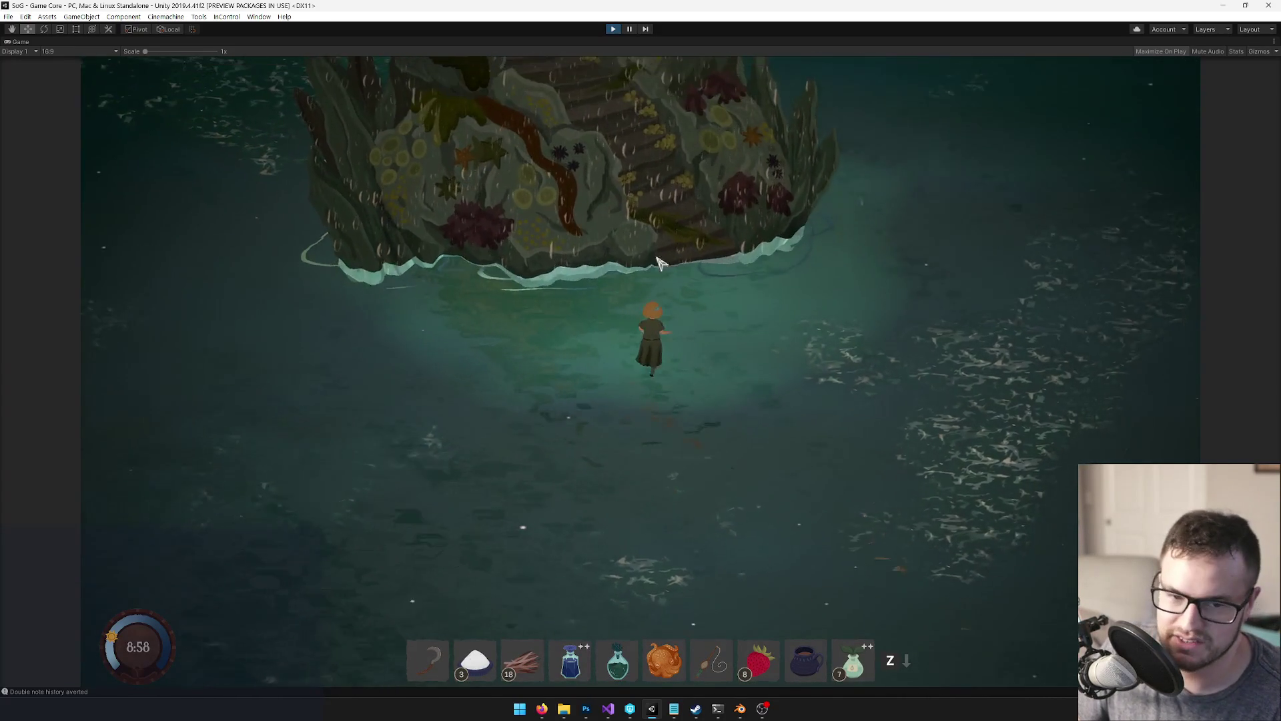
{"action": "key", "text": "w"}
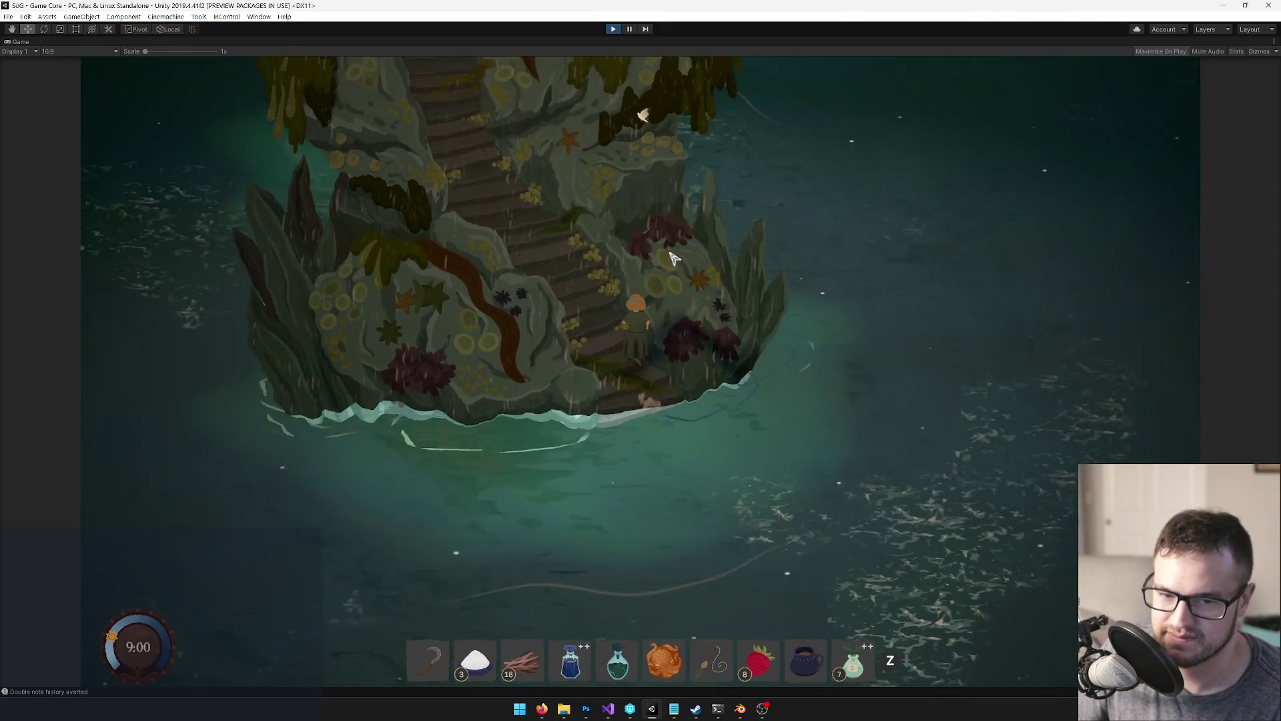
{"action": "key", "text": "w"}
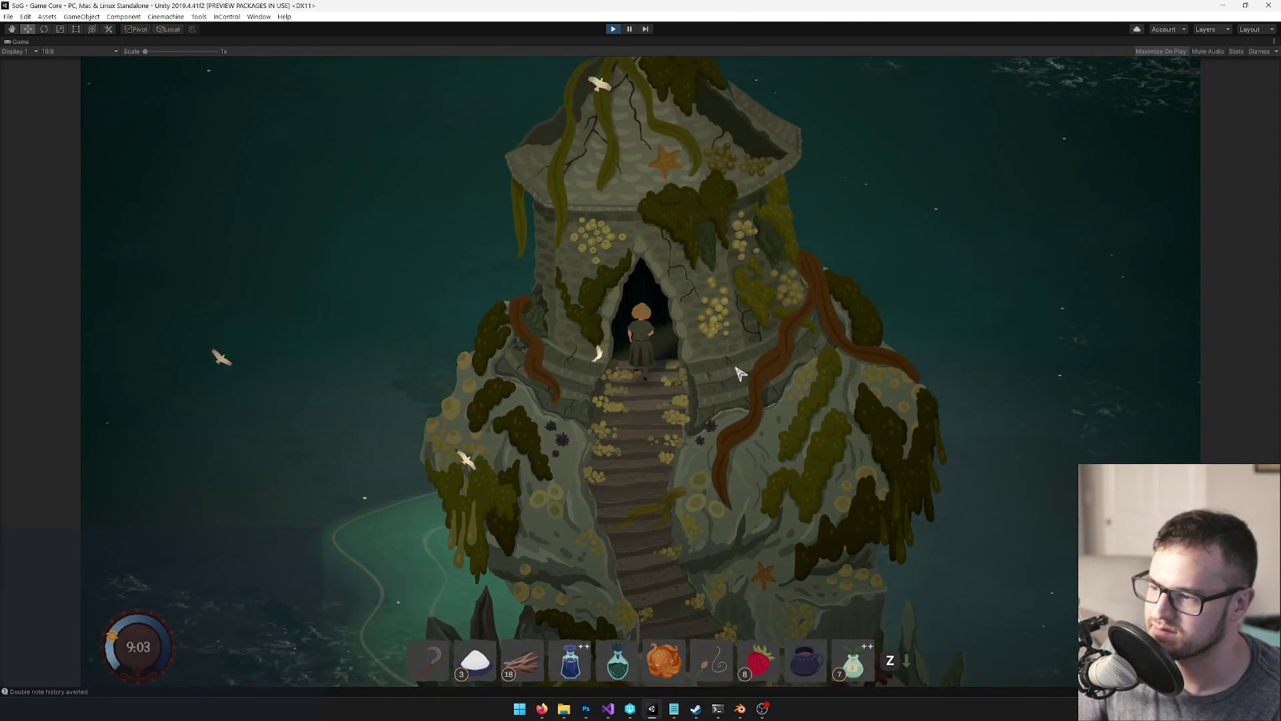
{"action": "key", "text": "s"}
{"action": "key", "text": "s"}
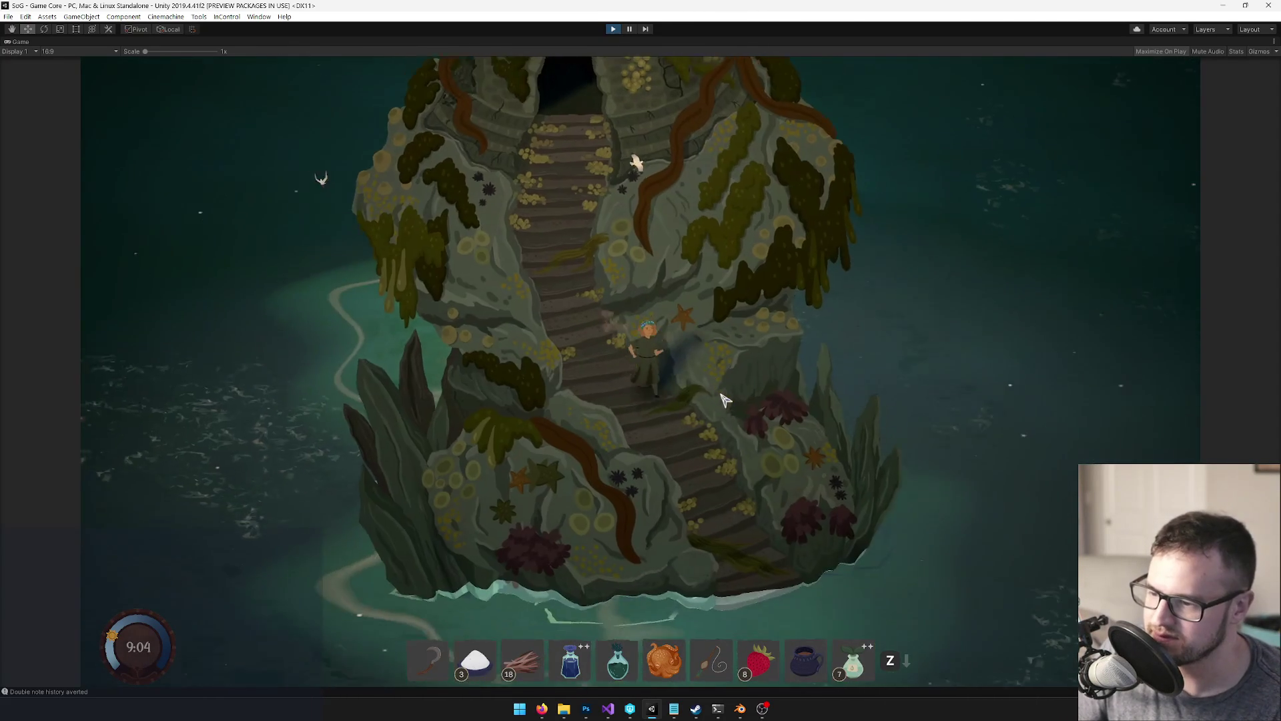
{"action": "key", "text": "w"}
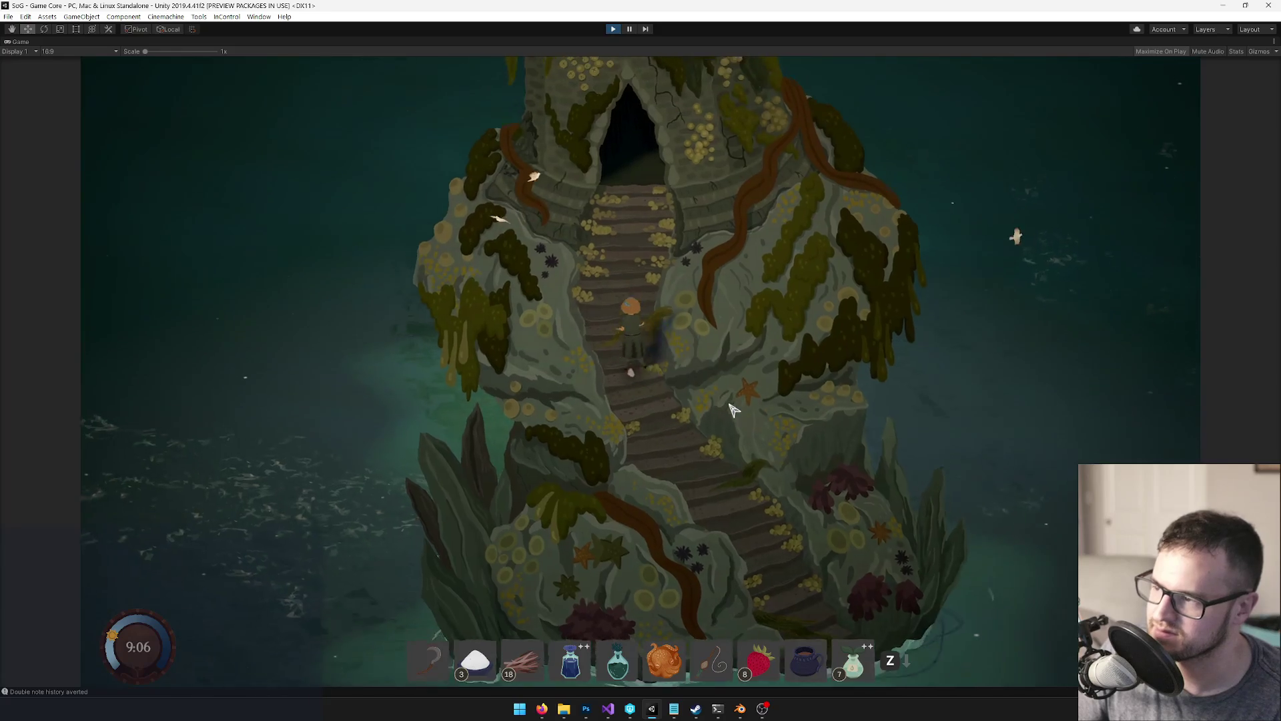
{"action": "key", "text": "w"}
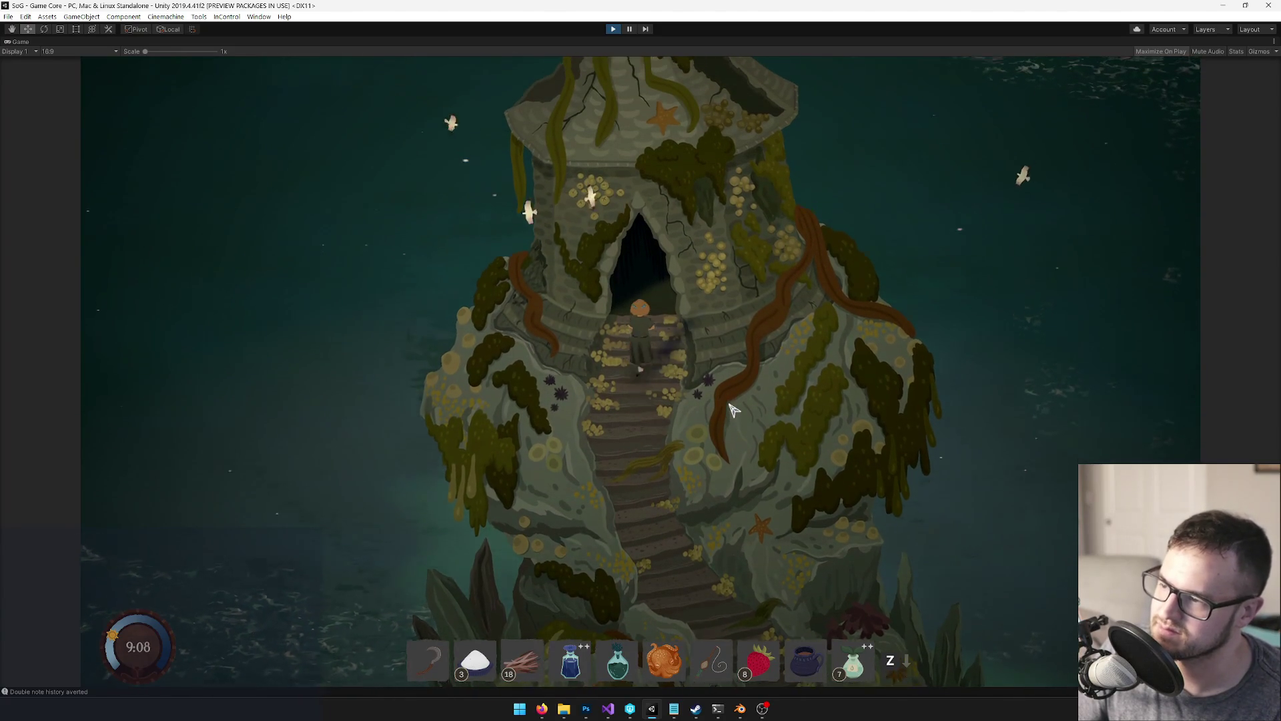